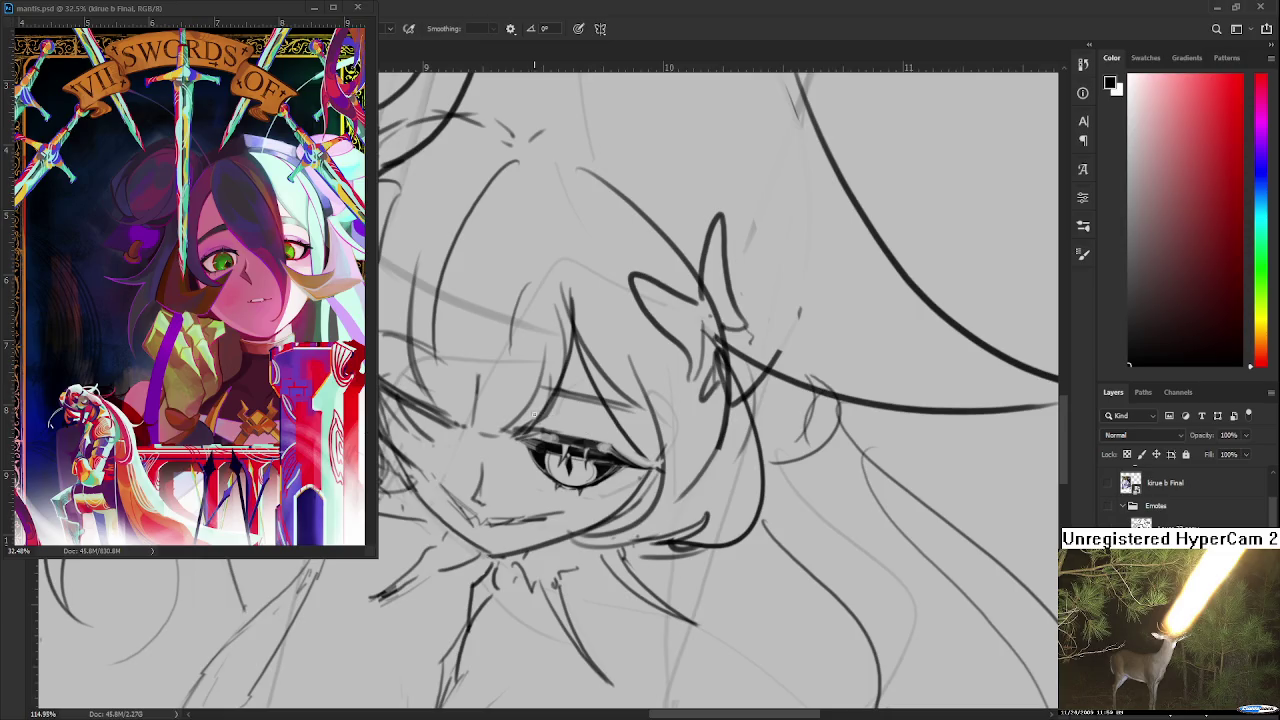
# Redraw the eyelid stroke above the girl's visible eye
pyautogui.moveTo(526, 426); pyautogui.dragTo(612, 414)
pyautogui.moveTo(600, 440); pyautogui.dragTo(576, 454)
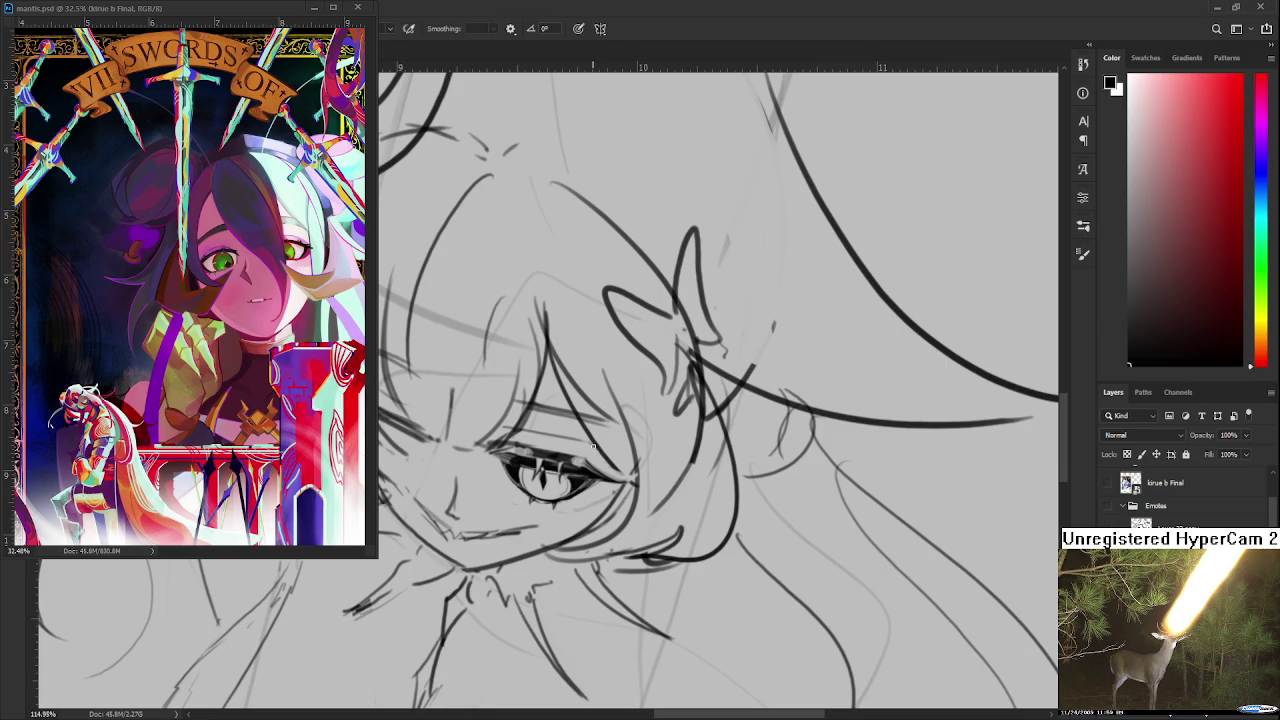
pyautogui.moveTo(593, 446); pyautogui.dragTo(621, 426)
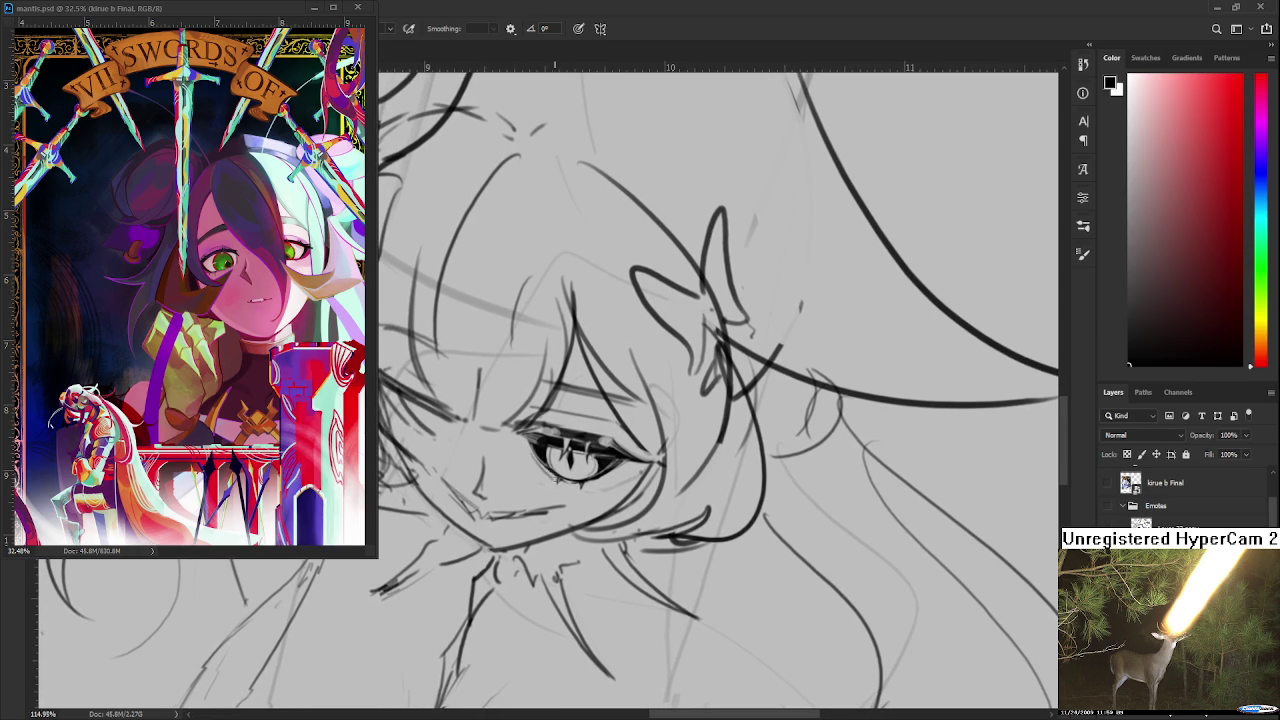
# Paint small dark star marks beneath the eye, erasing to clean them up
pyautogui.moveTo(560, 479)
pyautogui.mouseDown()
pyautogui.moveTo(612, 466)
pyautogui.moveTo(600, 478)
pyautogui.mouseUp()
pyautogui.press('e')
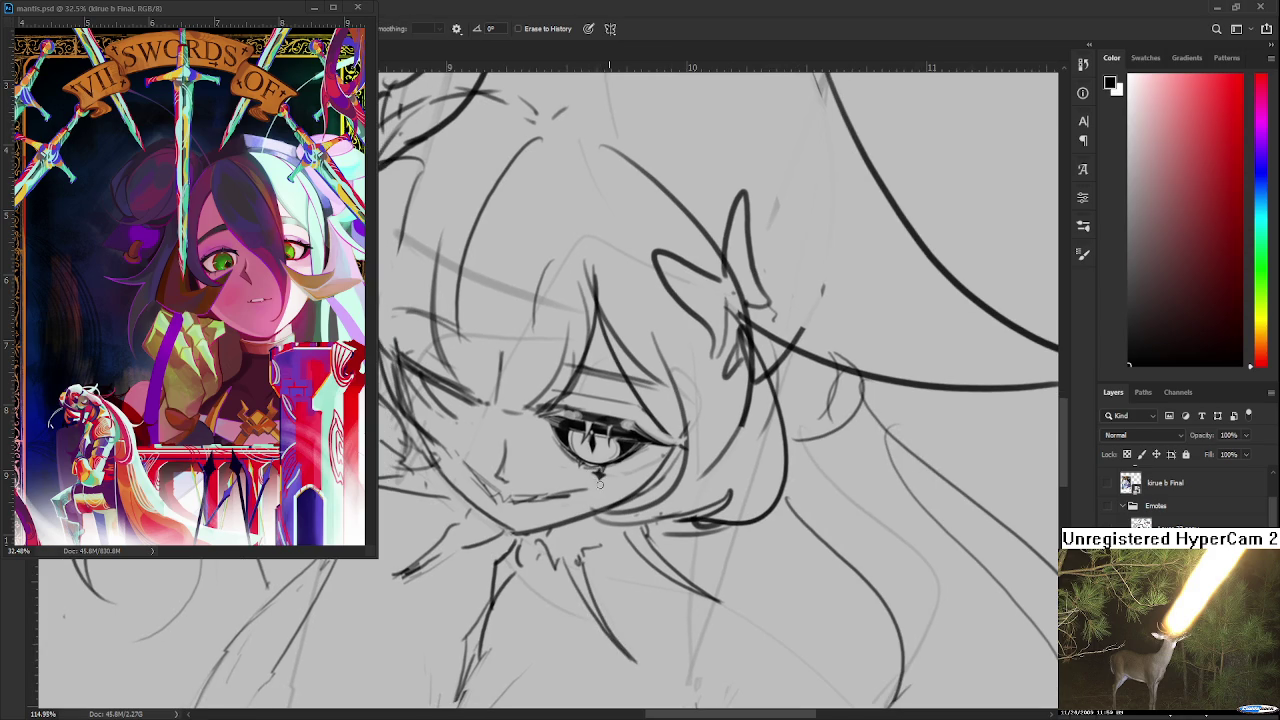
pyautogui.press('b')
pyautogui.moveTo(614, 468); pyautogui.dragTo(616, 480)
pyautogui.press('e')
pyautogui.press('b')
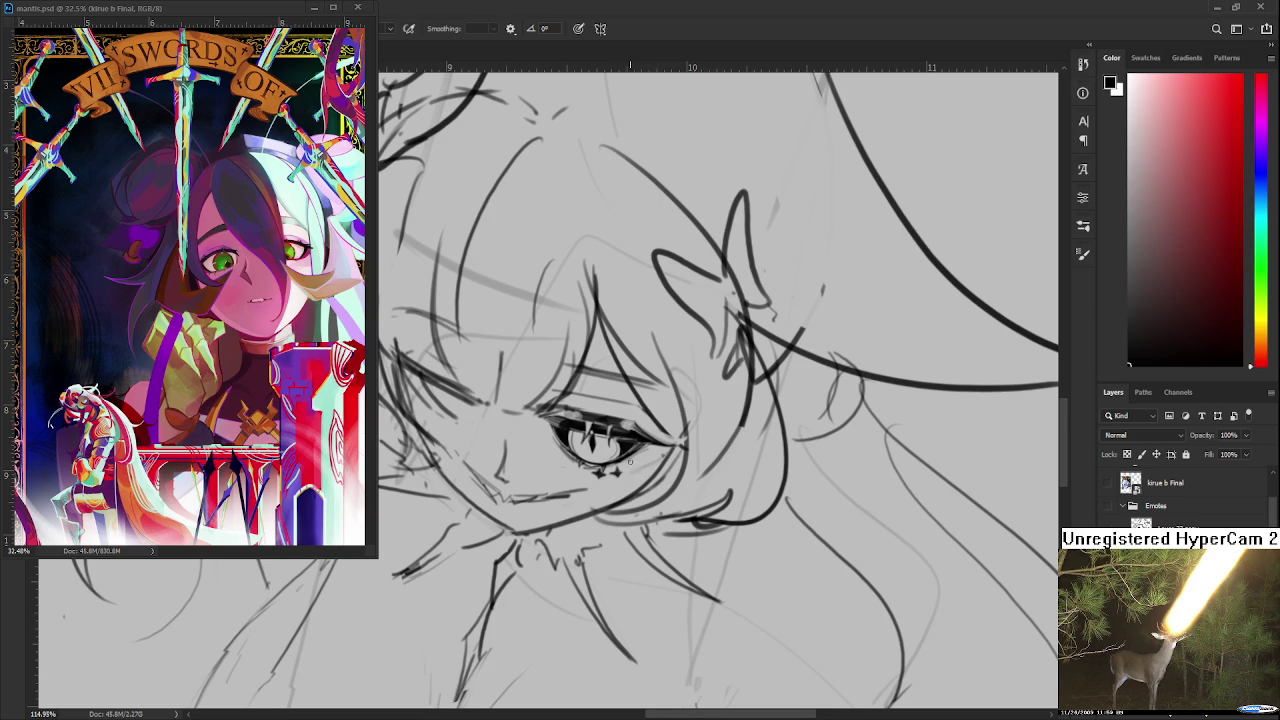
pyautogui.moveTo(622, 468); pyautogui.dragTo(634, 468)
pyautogui.press('e')
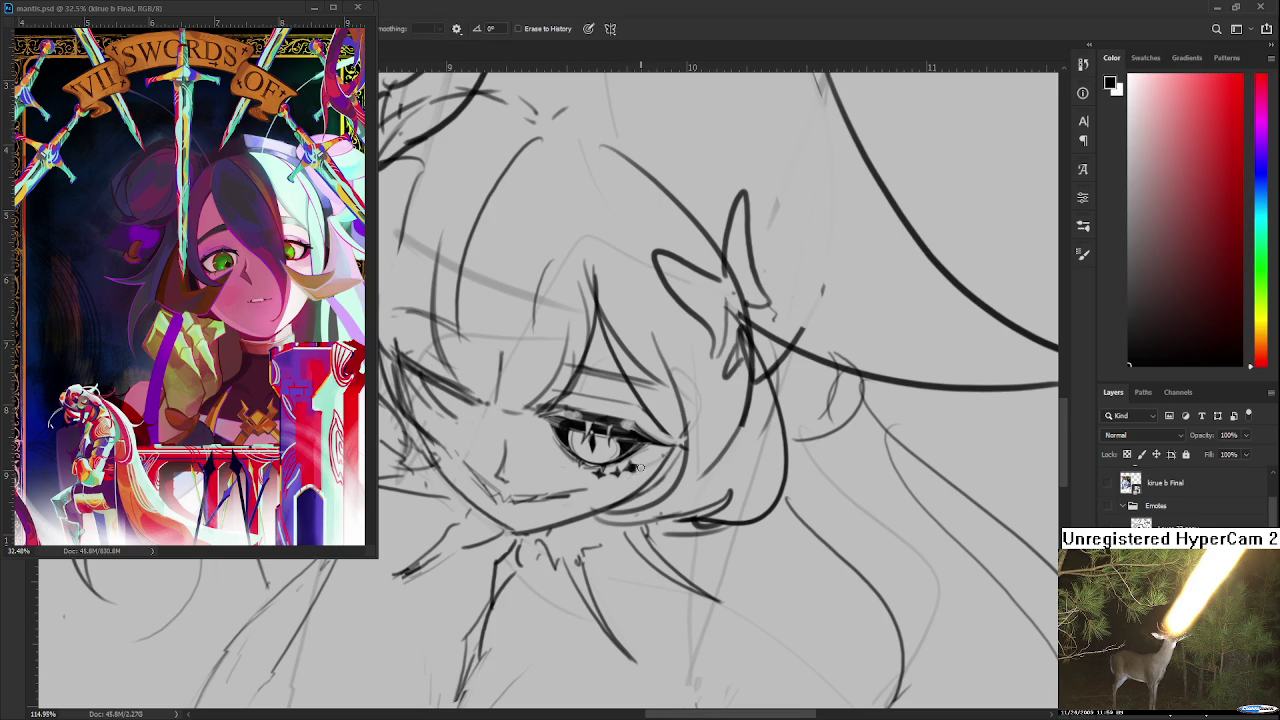
pyautogui.press('b')
pyautogui.moveTo(618, 467); pyautogui.dragTo(622, 472)
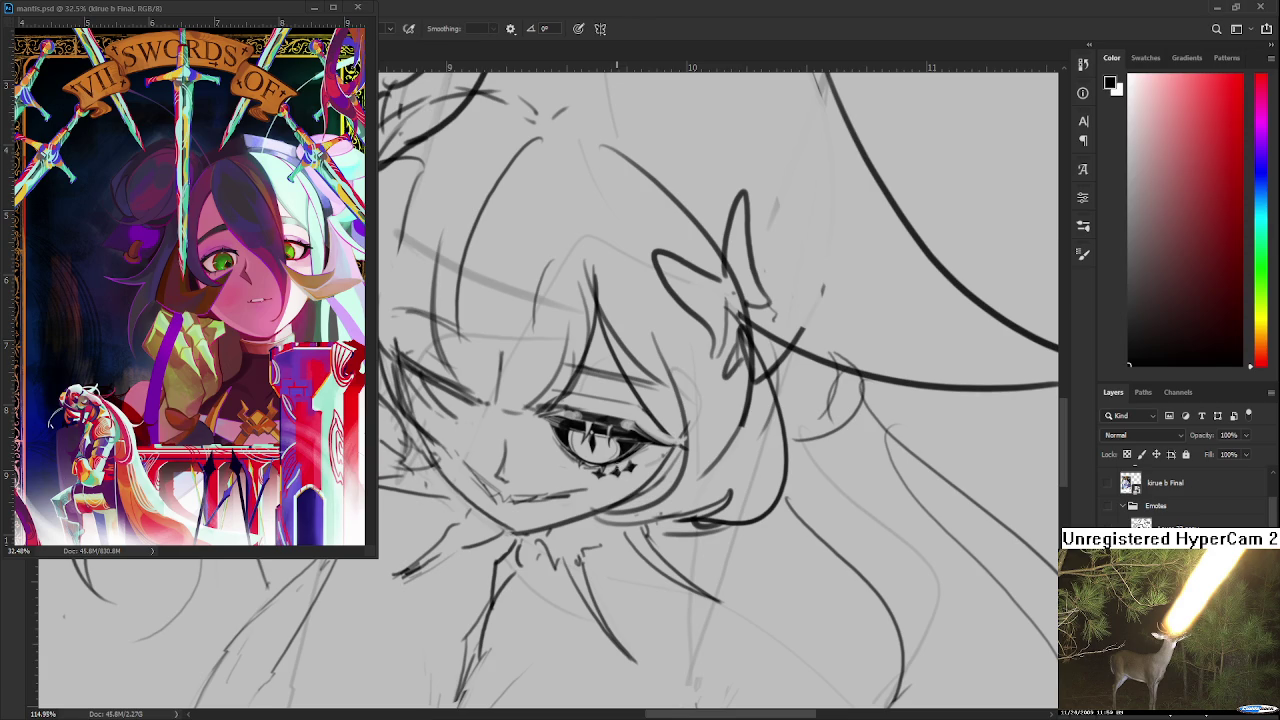
pyautogui.press('e')
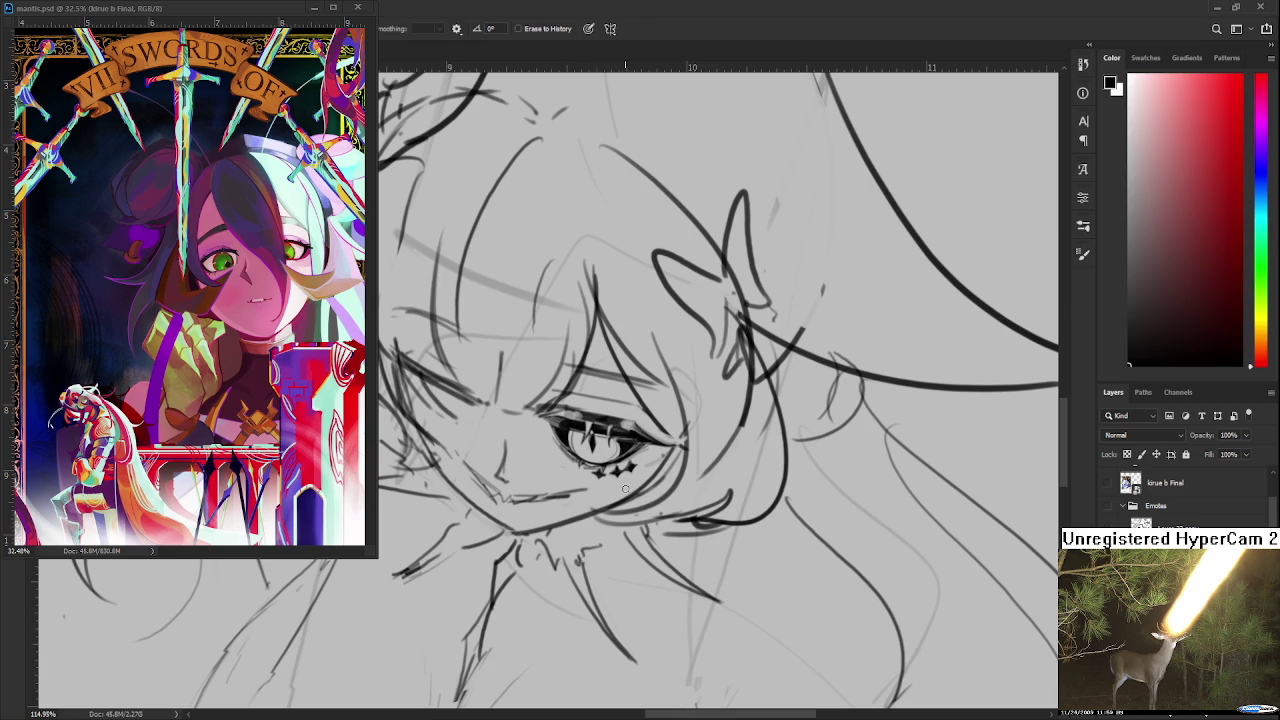
pyautogui.moveTo(619, 493); pyautogui.dragTo(611, 496)
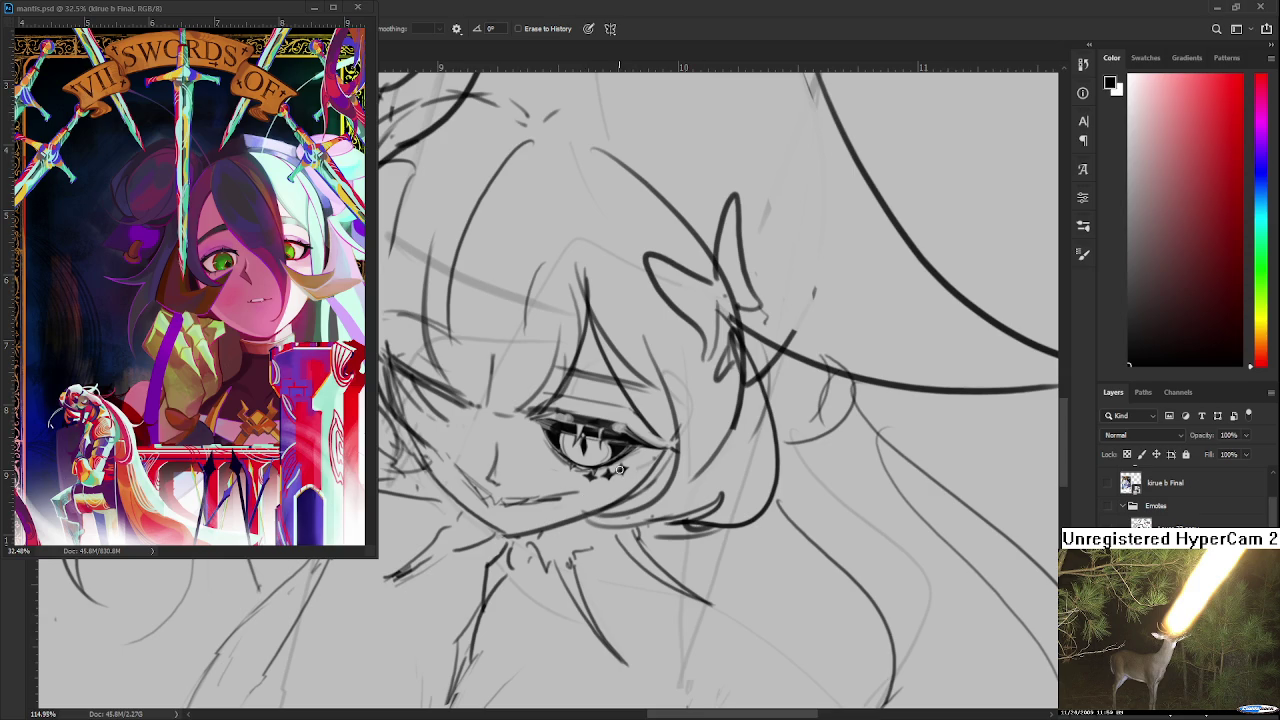
# Erase part of the star marks under the eye to lighten them
pyautogui.press('alt')
pyautogui.moveTo(624, 478); pyautogui.dragTo(632, 486)
pyautogui.press('t')
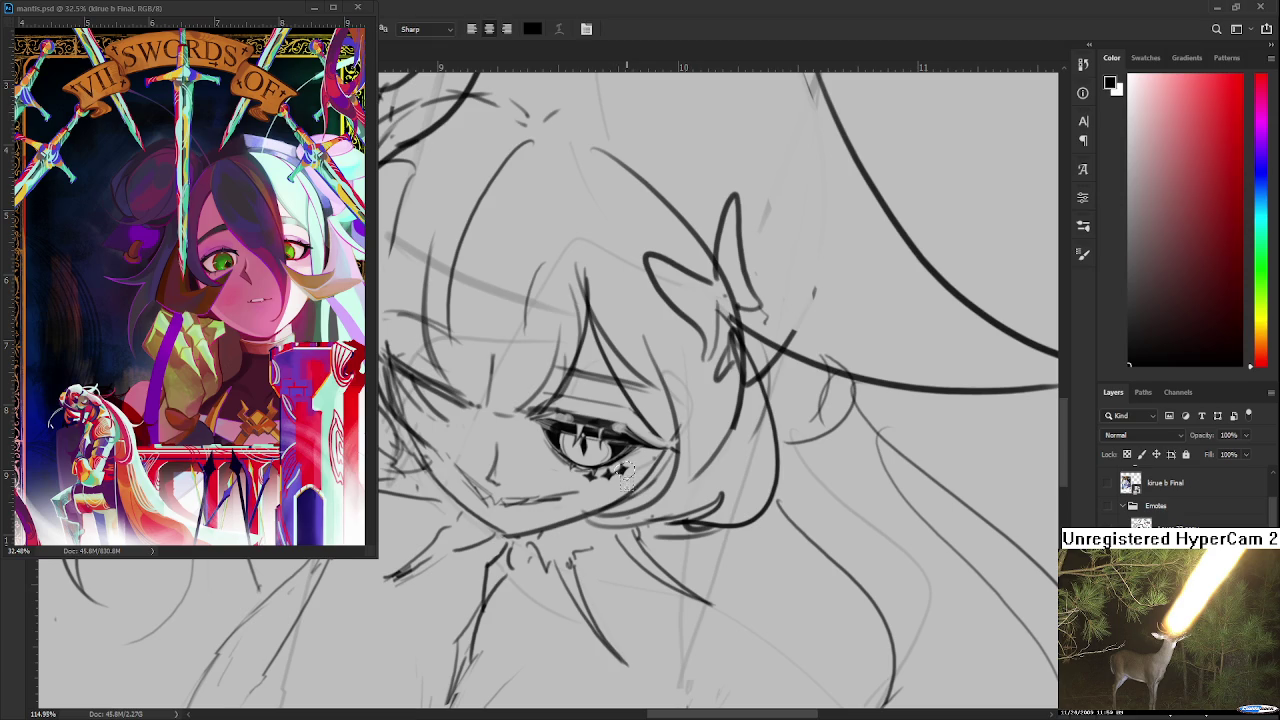
pyautogui.hotkey('ctrl', 't')
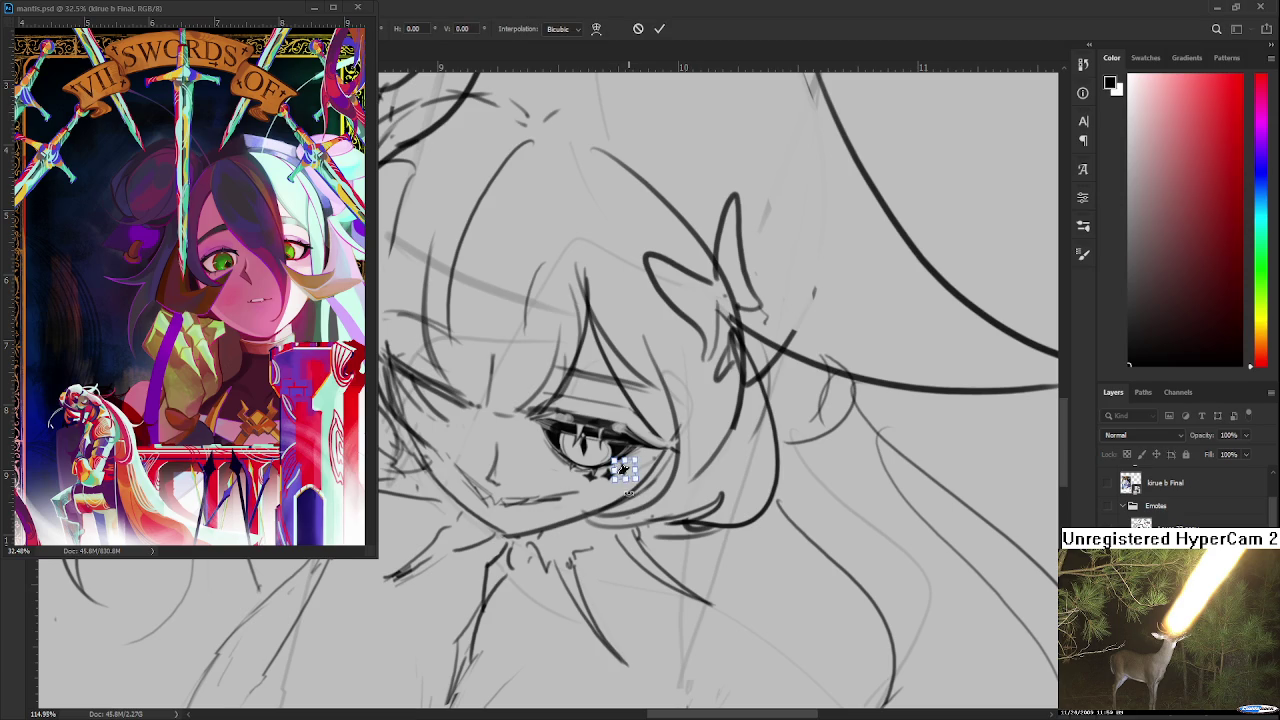
pyautogui.press('Escape')
# Place Lorem Ipsum placeholder text over the eye
pyautogui.click(653, 522)
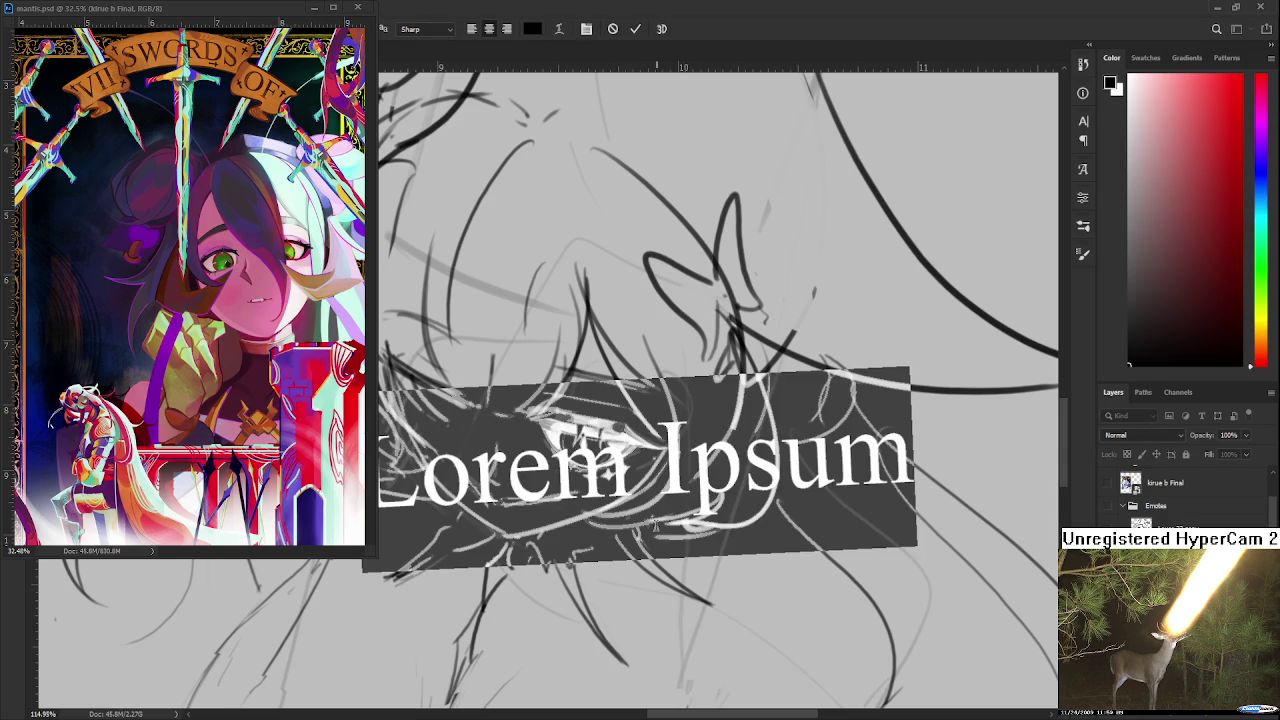
pyautogui.scroll(-2, 654, 524)
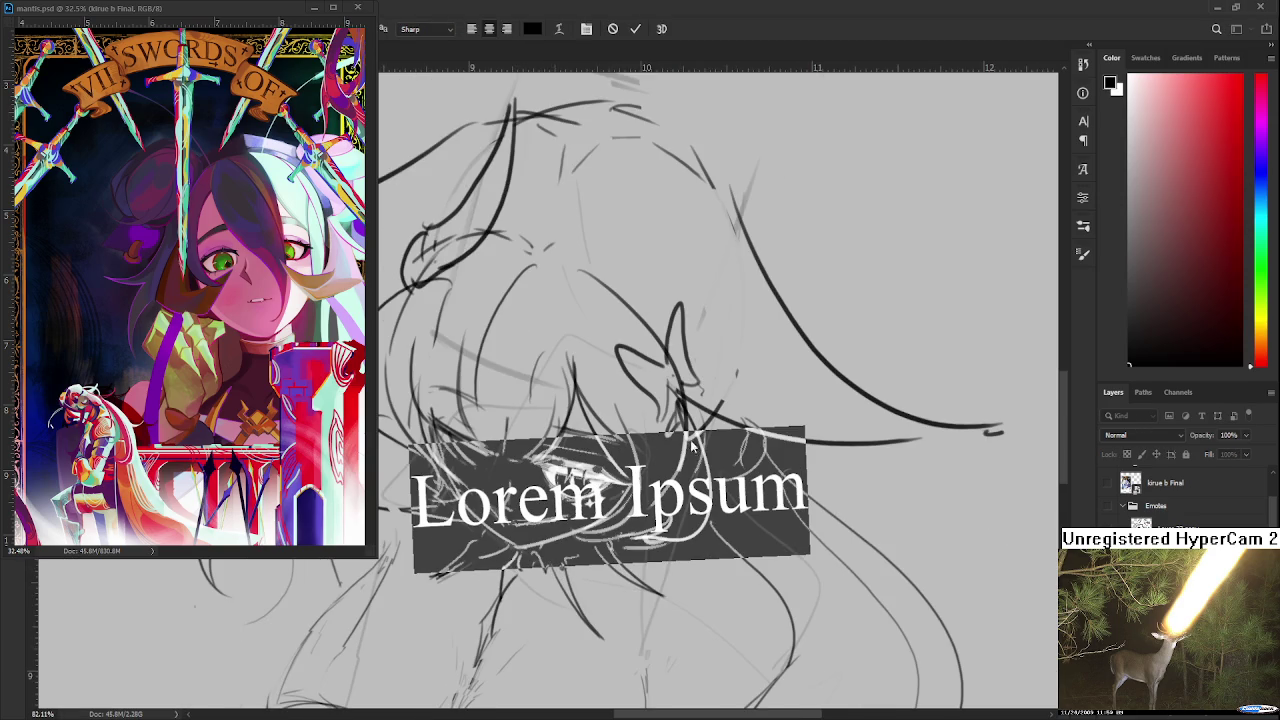
pyautogui.scroll(1, 674, 507)
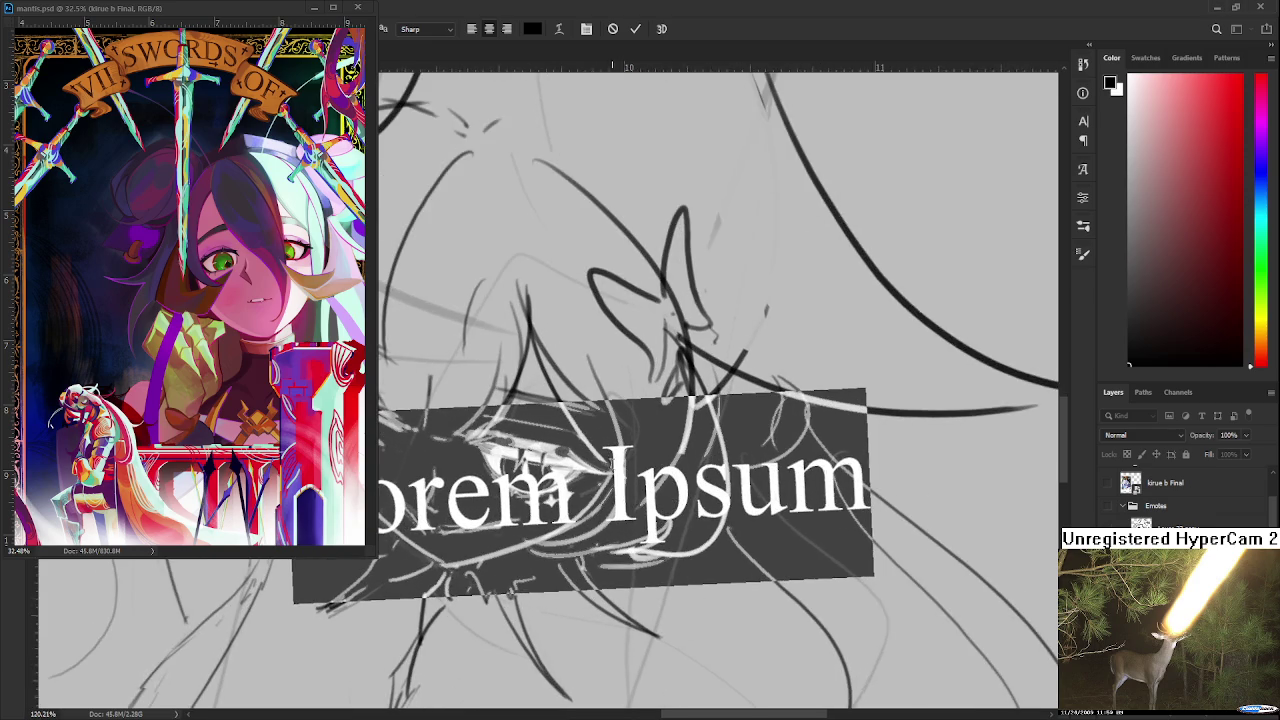
pyautogui.scroll(-2, 612, 464)
pyautogui.scroll(-1, 596, 463)
pyautogui.scroll(3, 556, 470)
pyautogui.scroll(1, 556, 470)
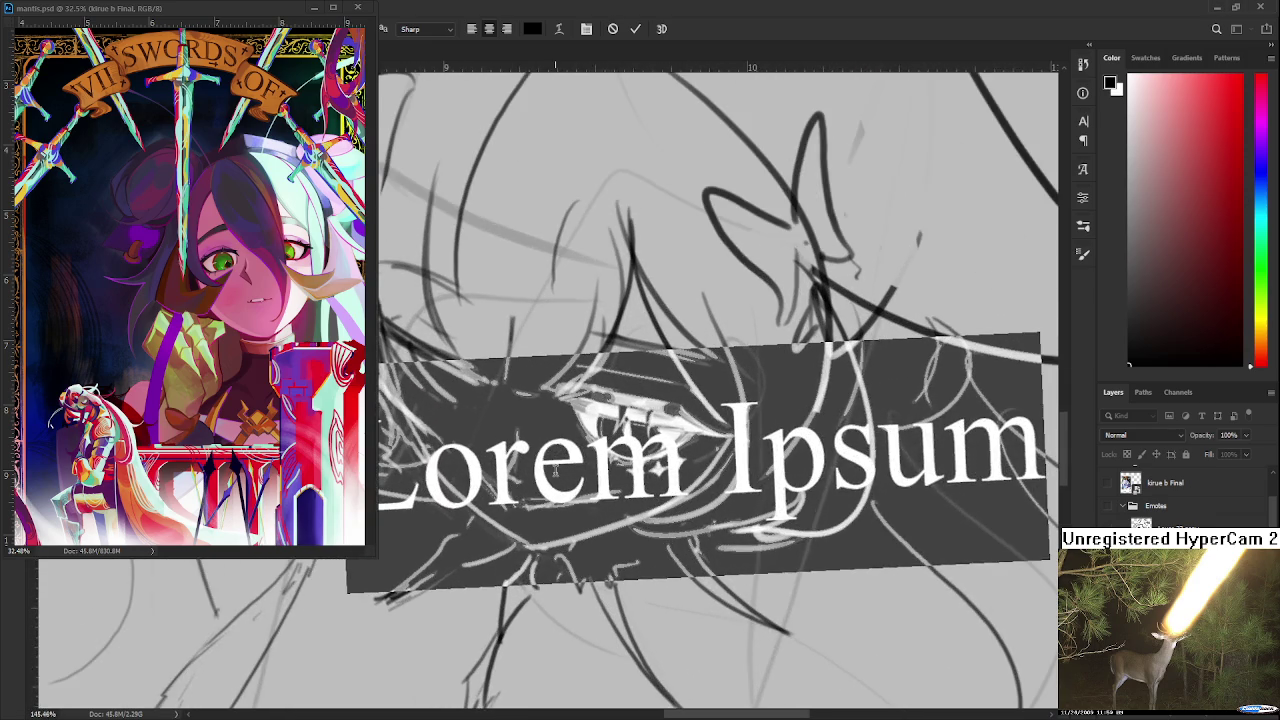
pyautogui.scroll(-2, 572, 462)
pyautogui.scroll(-1, 572, 462)
pyautogui.scroll(-3, 573, 472)
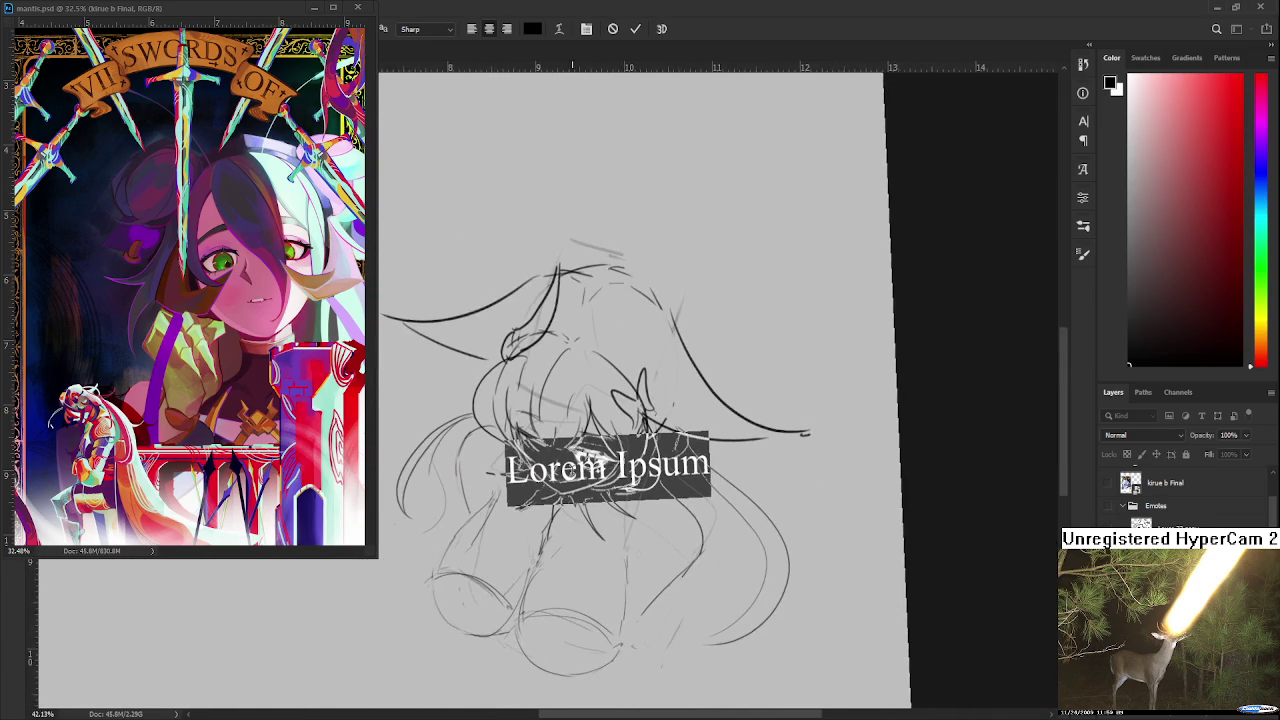
pyautogui.scroll(2, 573, 465)
pyautogui.scroll(1, 573, 465)
# Commit the Lorem Ipsum text, then undo it to clear it from the face
pyautogui.press('Escape')
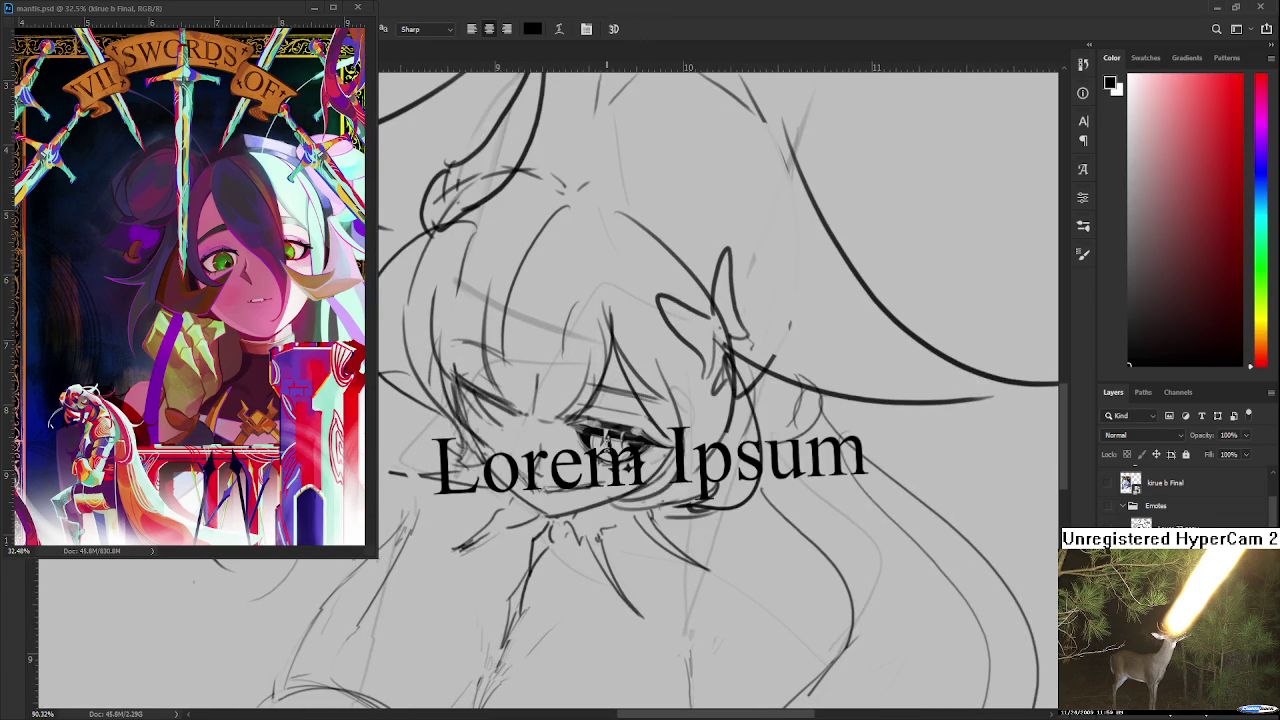
pyautogui.scroll(-1, 608, 445)
pyautogui.hotkey('ctrl', 'z')
pyautogui.scroll(1, 606, 445)
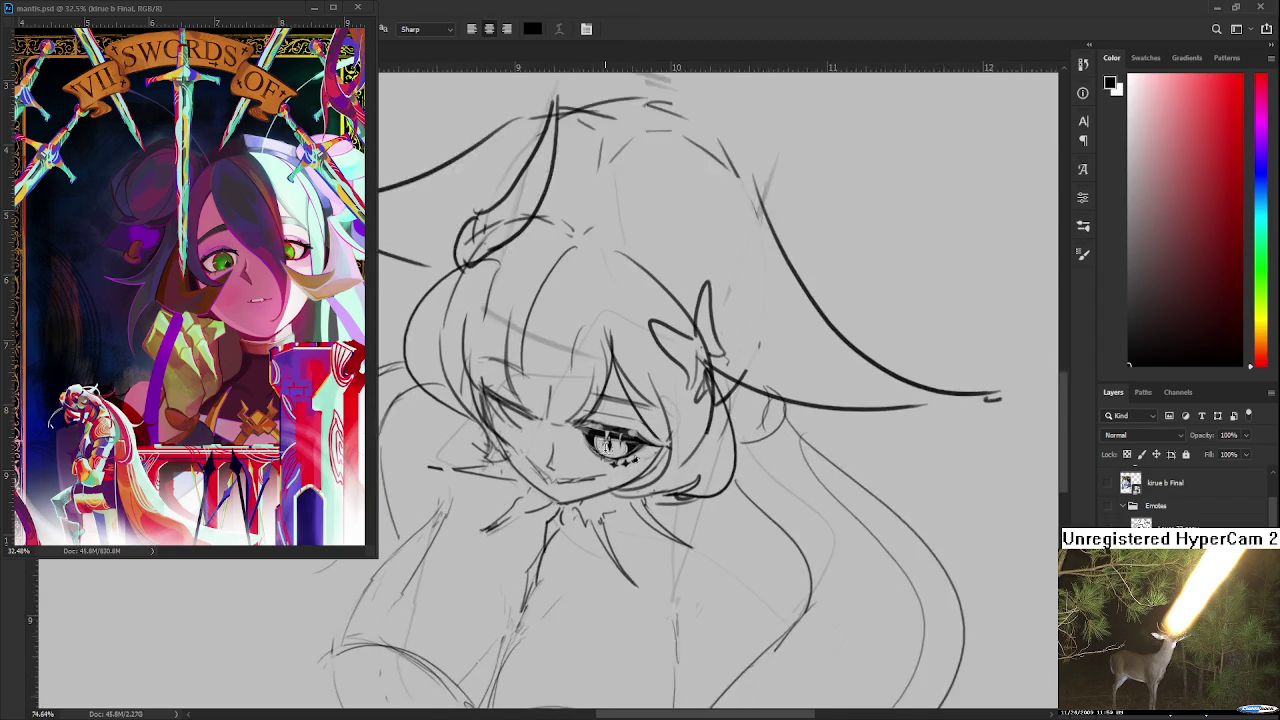
pyautogui.scroll(1, 606, 445)
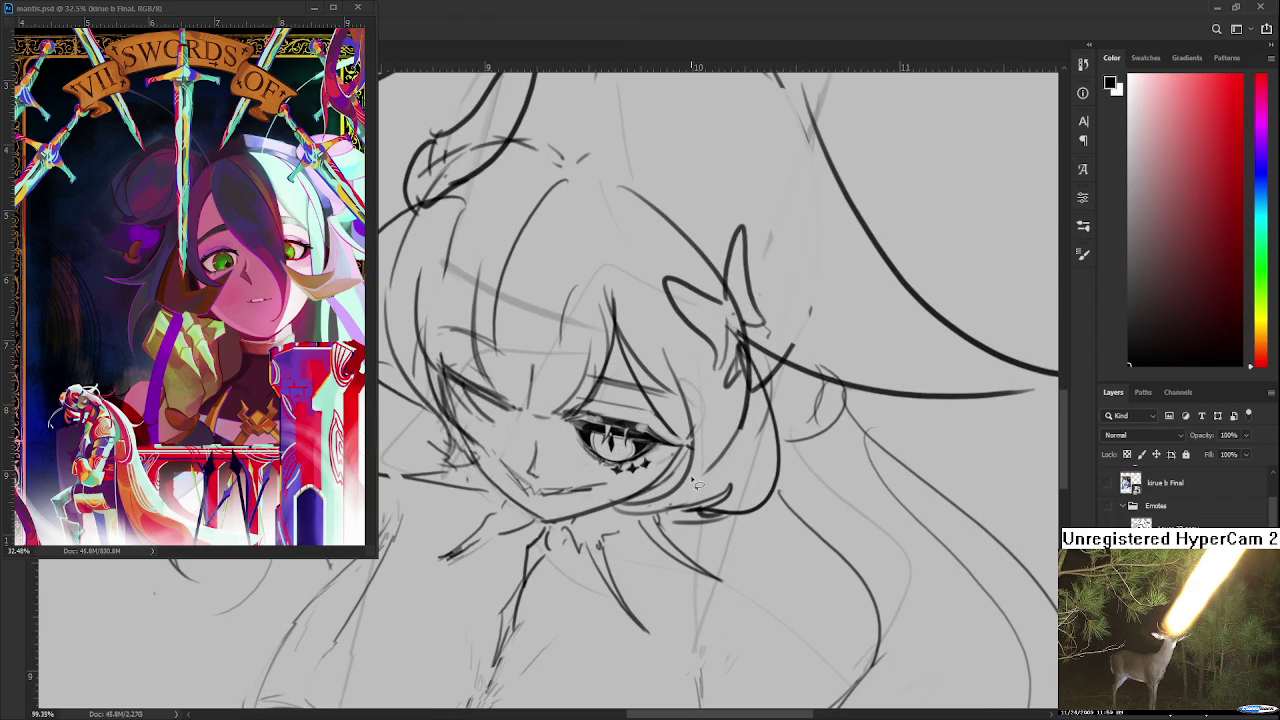
pyautogui.scroll(-1, 692, 482)
pyautogui.scroll(1, 700, 490)
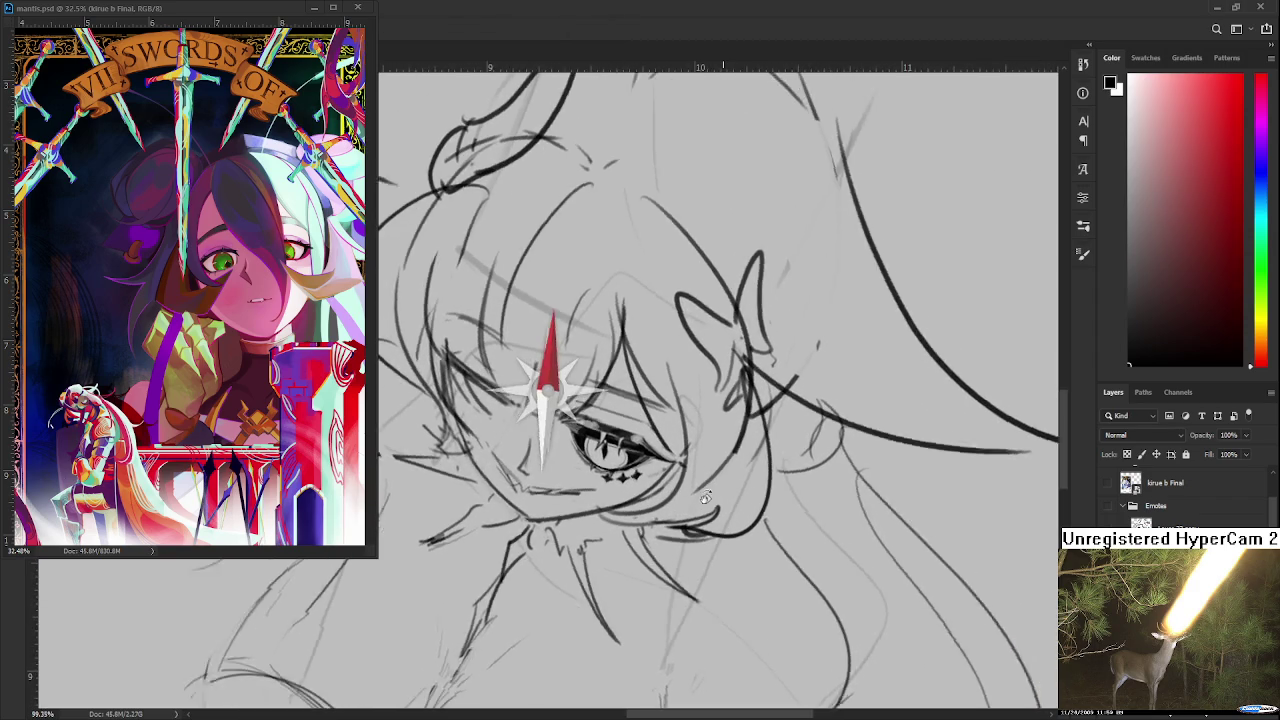
pyautogui.scroll(-1, 706, 497)
pyautogui.scroll(-2, 700, 485)
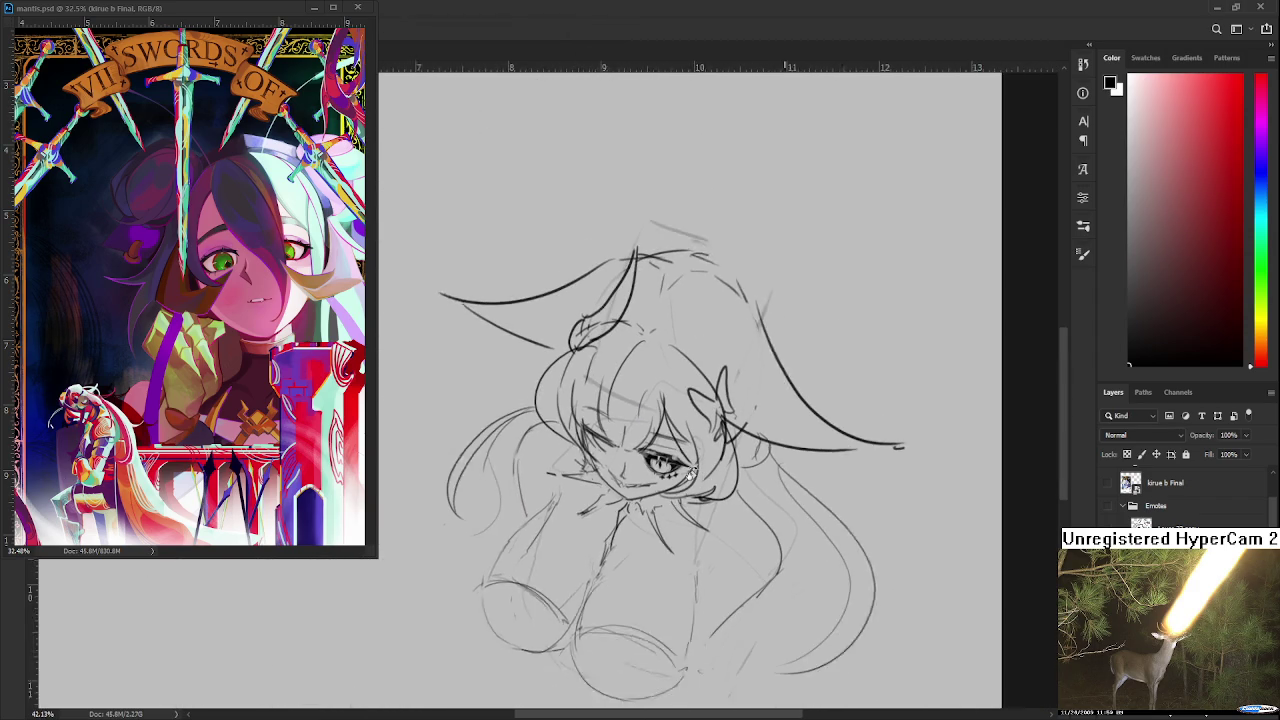
pyautogui.scroll(-1, 689, 477)
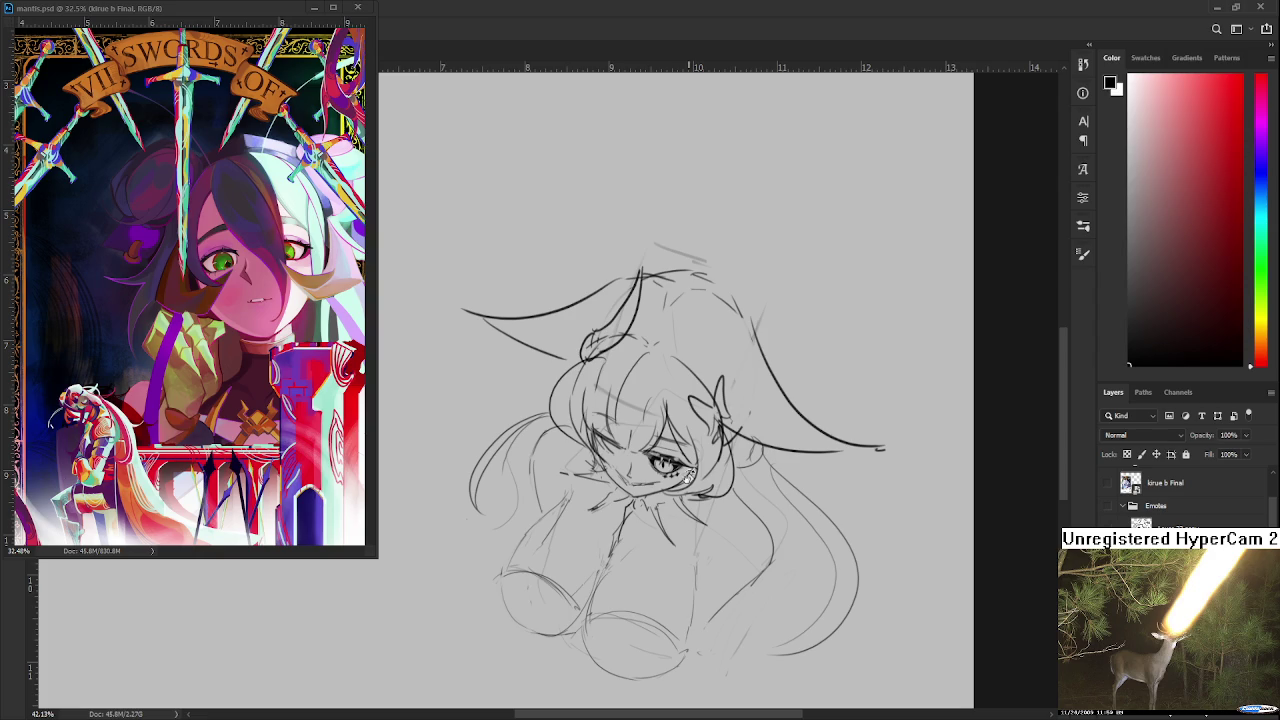
pyautogui.scroll(4, 676, 465)
pyautogui.scroll(4, 660, 463)
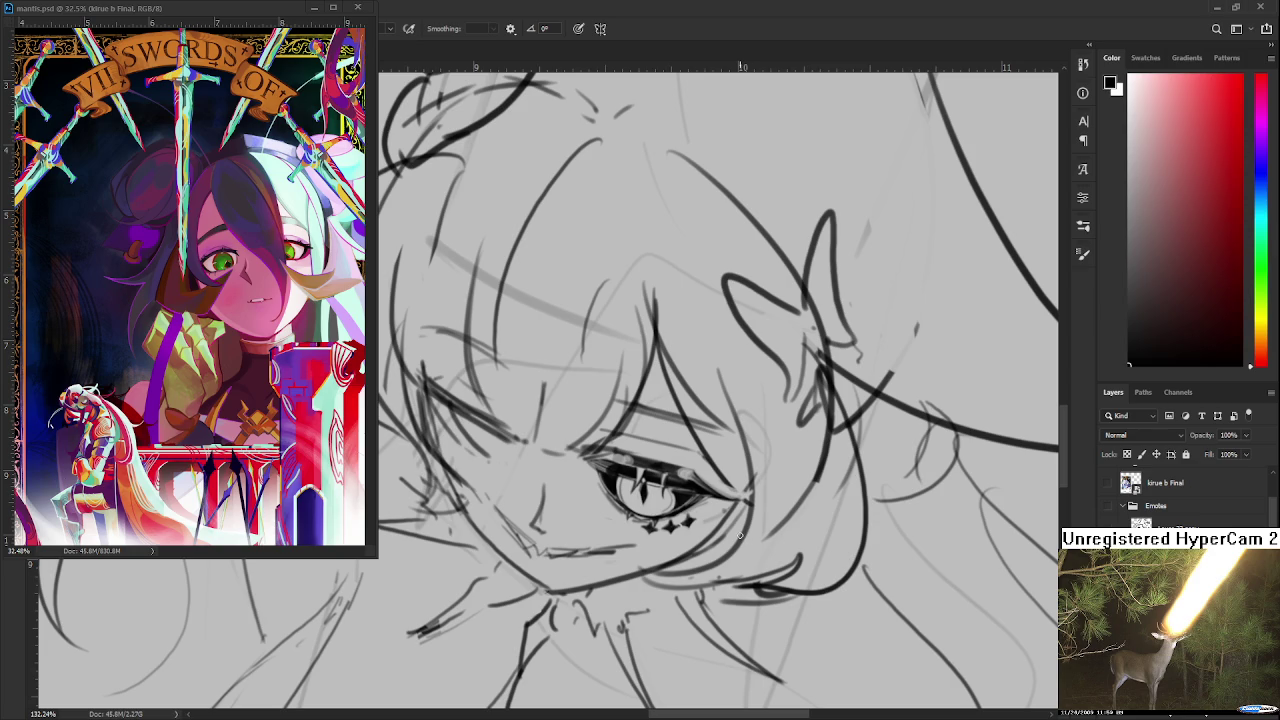
# Sketch the nose line with a short angled stroke at its top
pyautogui.press('e')
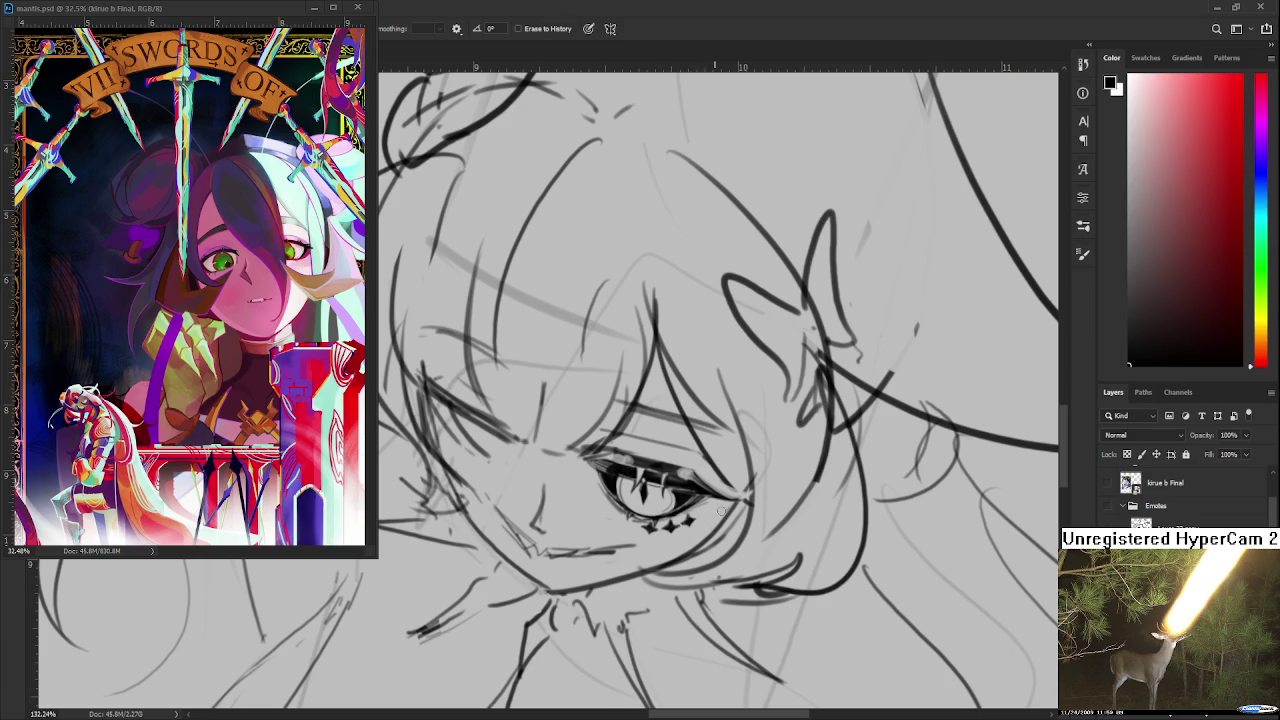
pyautogui.moveTo(707, 520); pyautogui.dragTo(765, 526)
pyautogui.moveTo(651, 523); pyautogui.dragTo(643, 480)
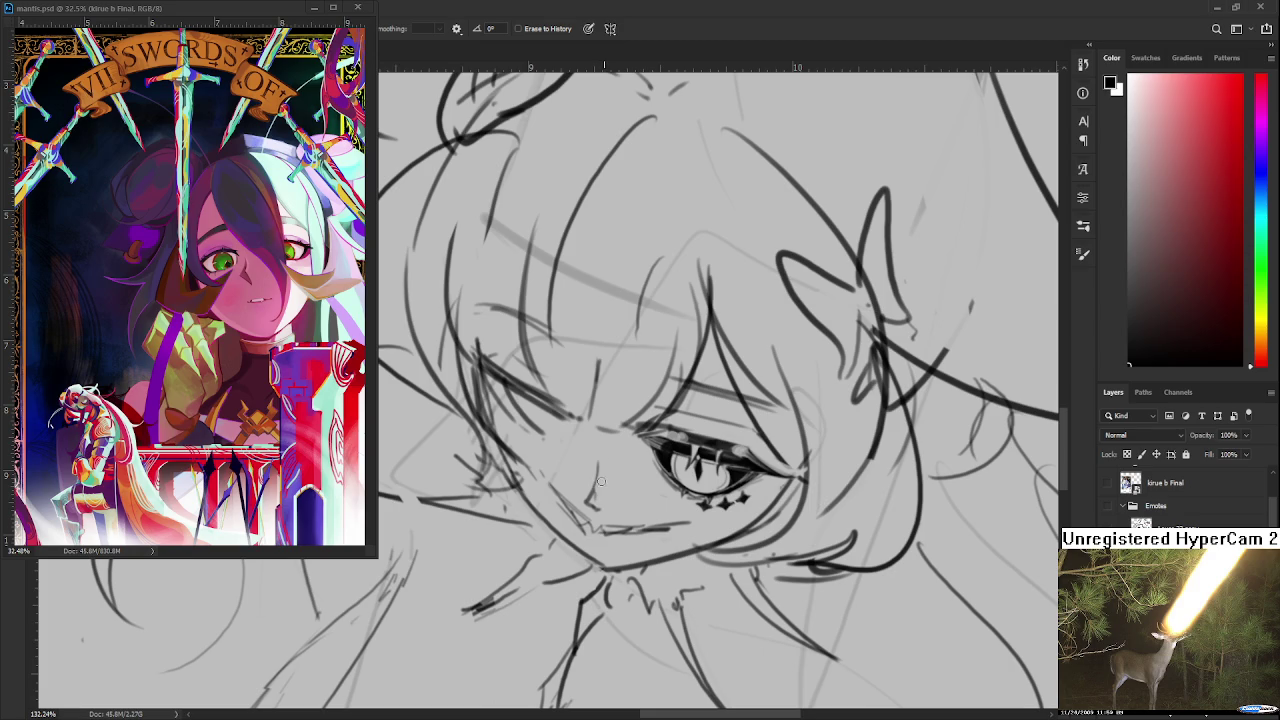
pyautogui.moveTo(598, 464); pyautogui.dragTo(591, 498)
pyautogui.press('b')
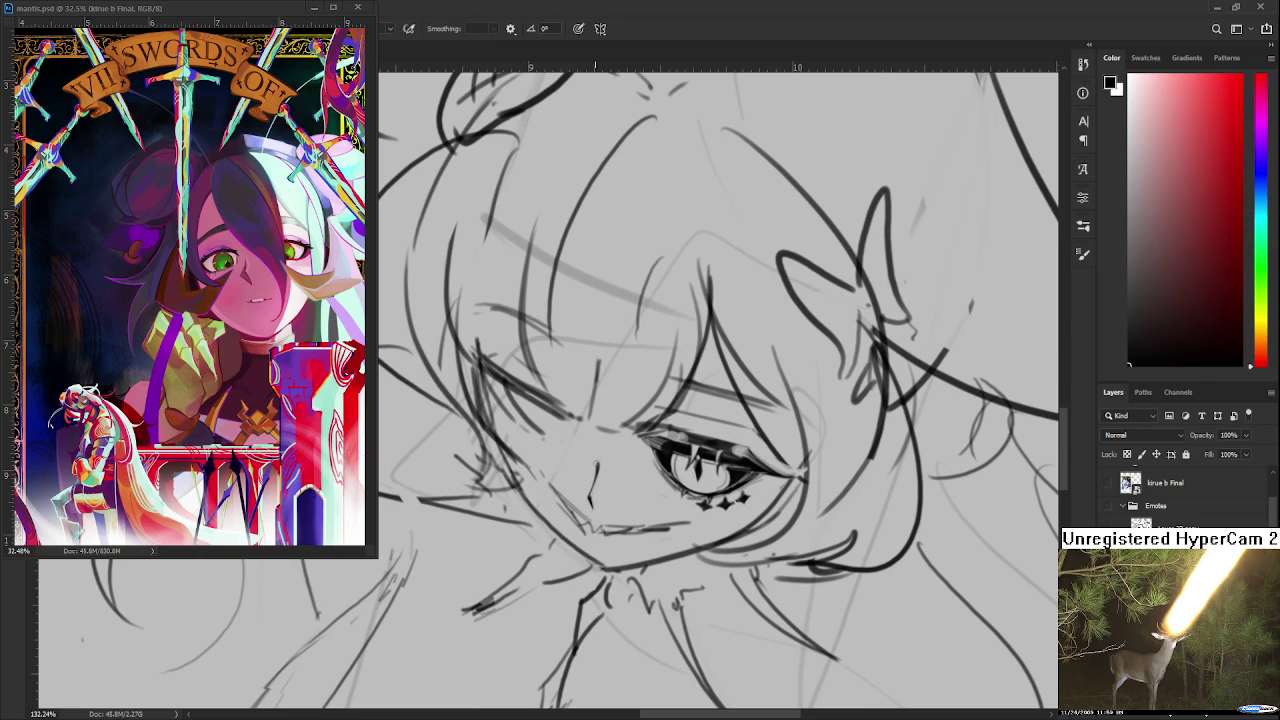
pyautogui.moveTo(598, 464); pyautogui.dragTo(569, 479)
# Erase faint strokes left of the nose, darken its top, and extend the eyelid's inner corner
pyautogui.press('e')
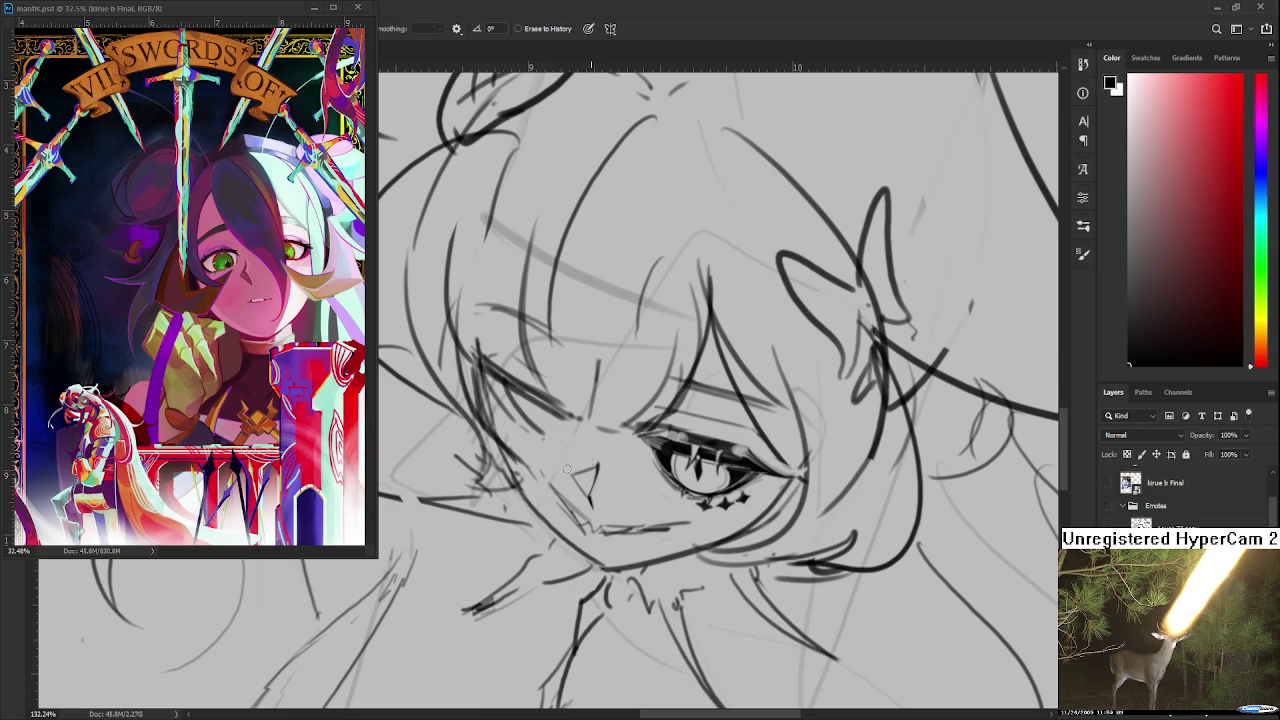
pyautogui.moveTo(569, 470); pyautogui.dragTo(588, 472)
pyautogui.press('b')
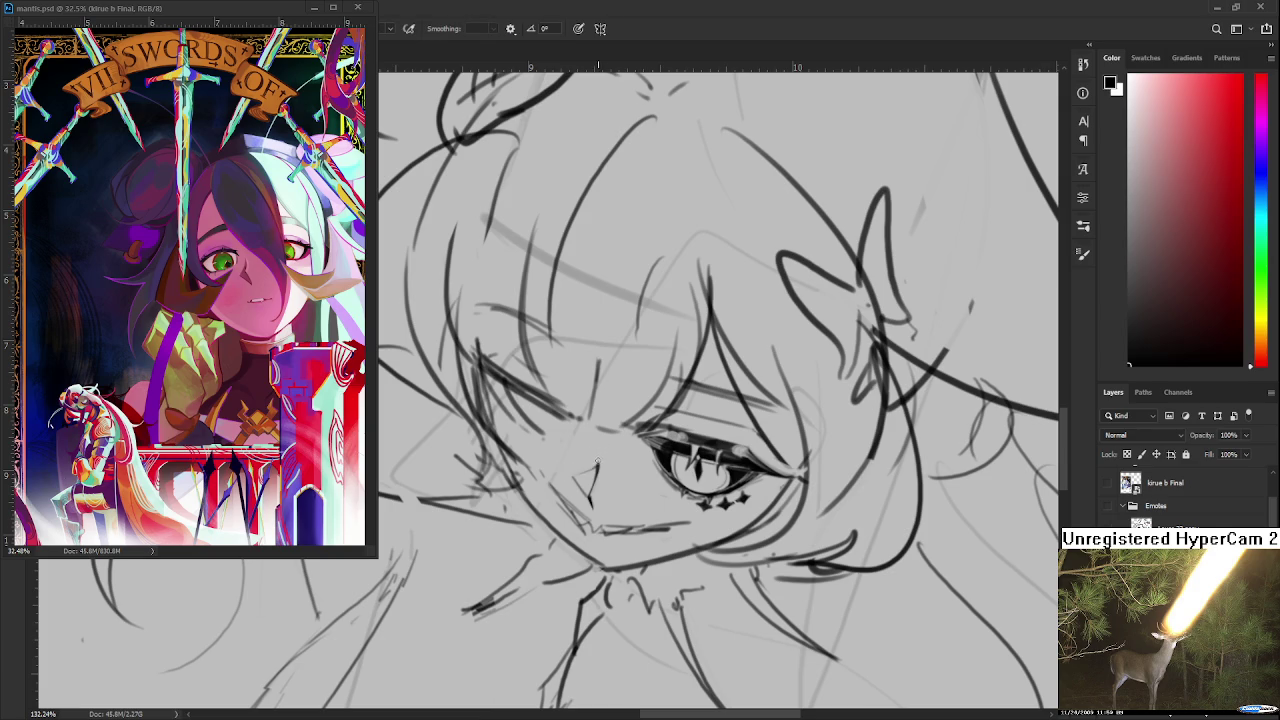
pyautogui.moveTo(598, 458); pyautogui.dragTo(597, 469)
pyautogui.moveTo(657, 422); pyautogui.dragTo(640, 435)
pyautogui.scroll(-3, 686, 430)
pyautogui.scroll(-2, 700, 380)
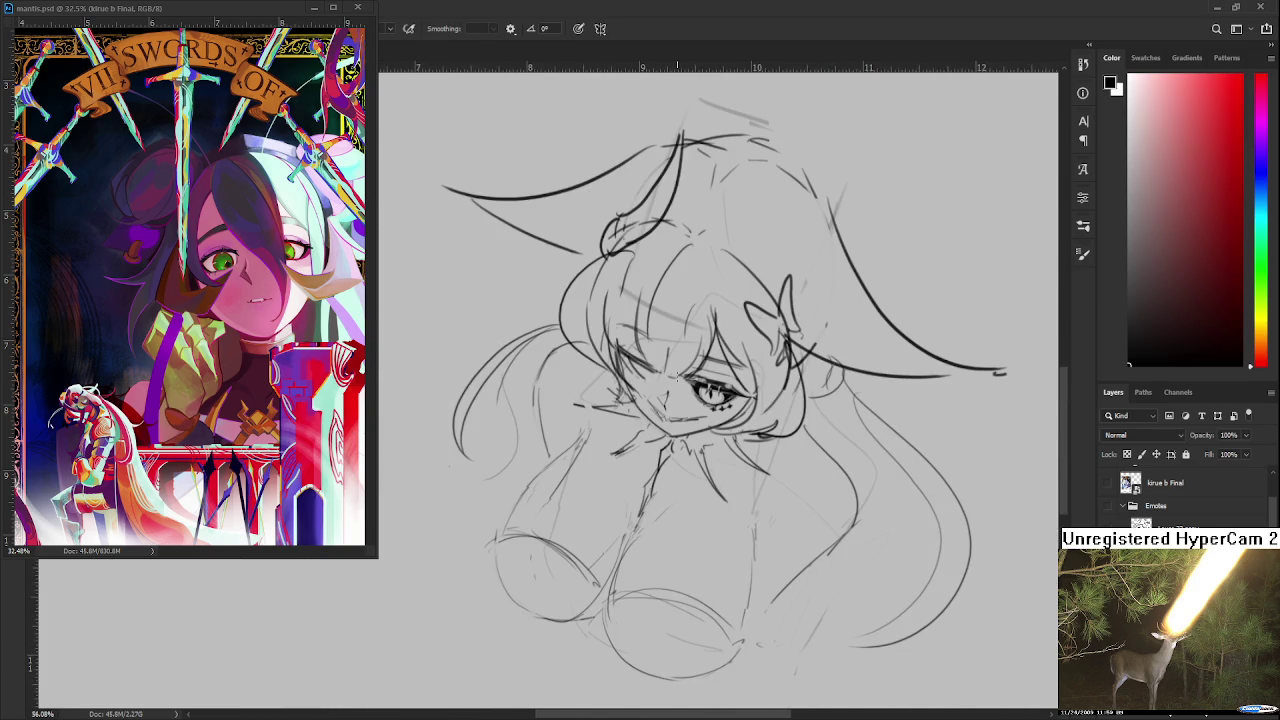
pyautogui.scroll(1, 675, 378)
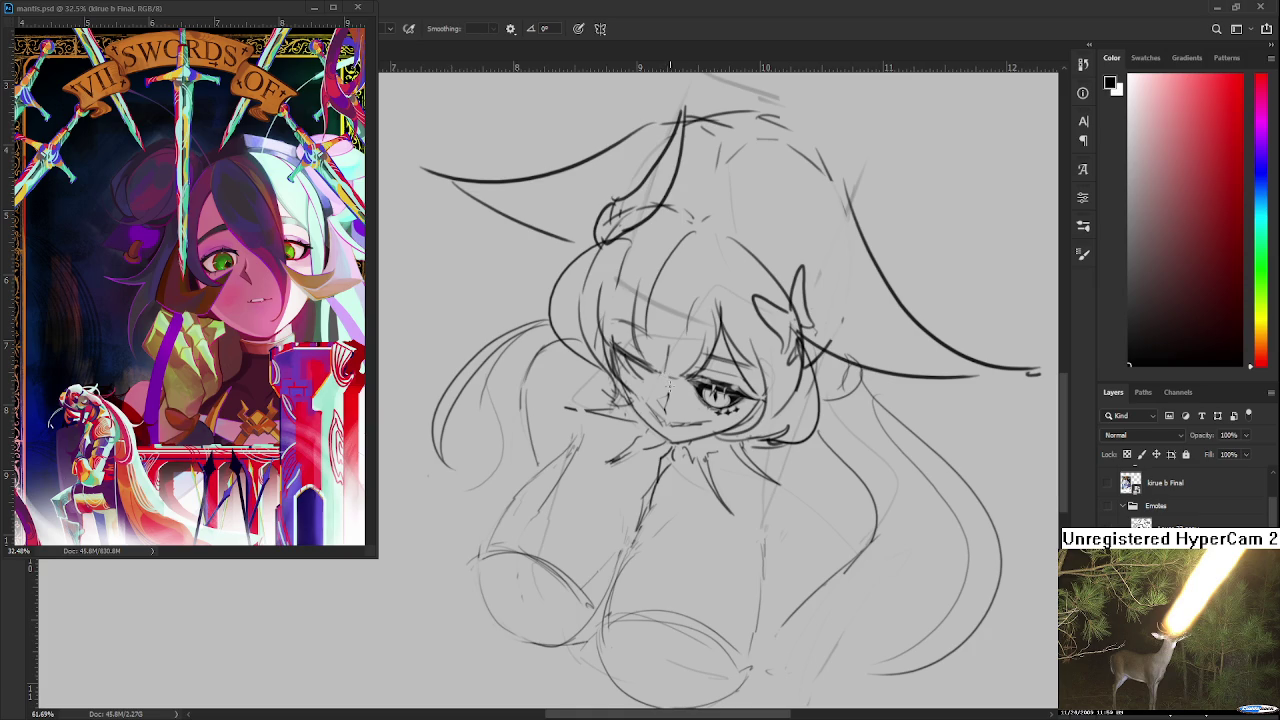
pyautogui.scroll(3, 665, 388)
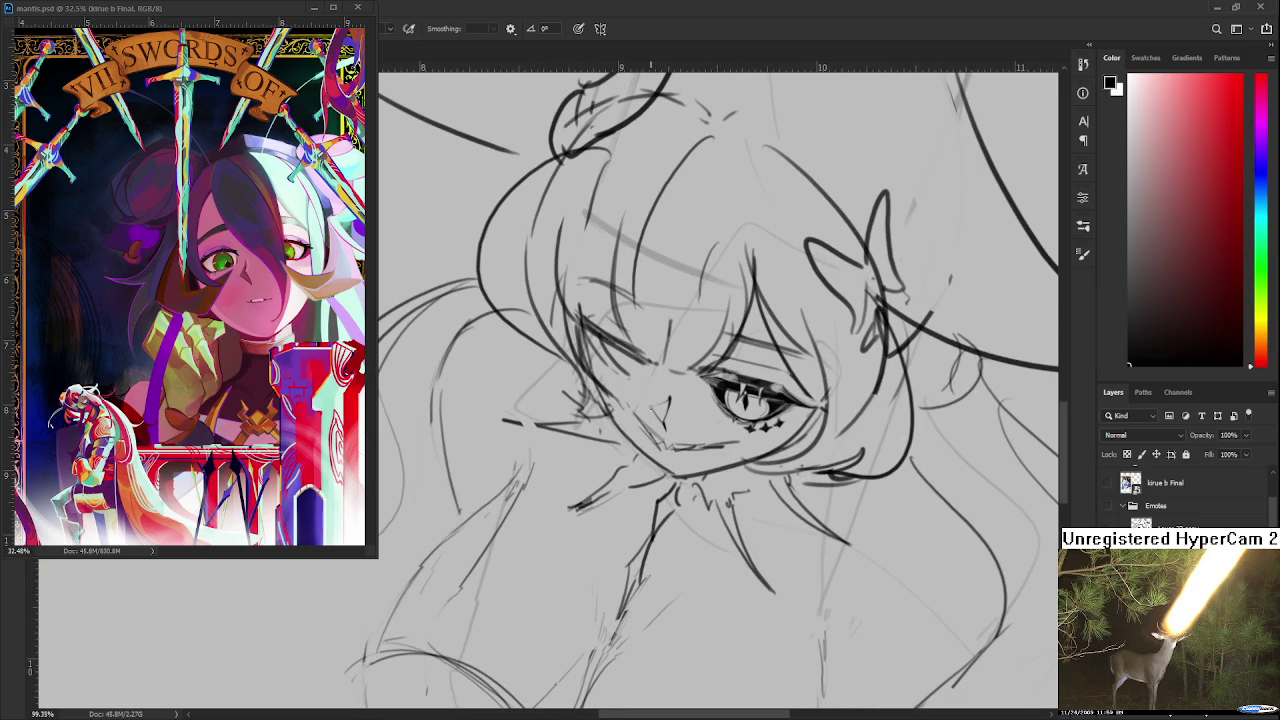
pyautogui.scroll(2, 652, 402)
pyautogui.scroll(-1, 620, 440)
pyautogui.scroll(-1, 600, 477)
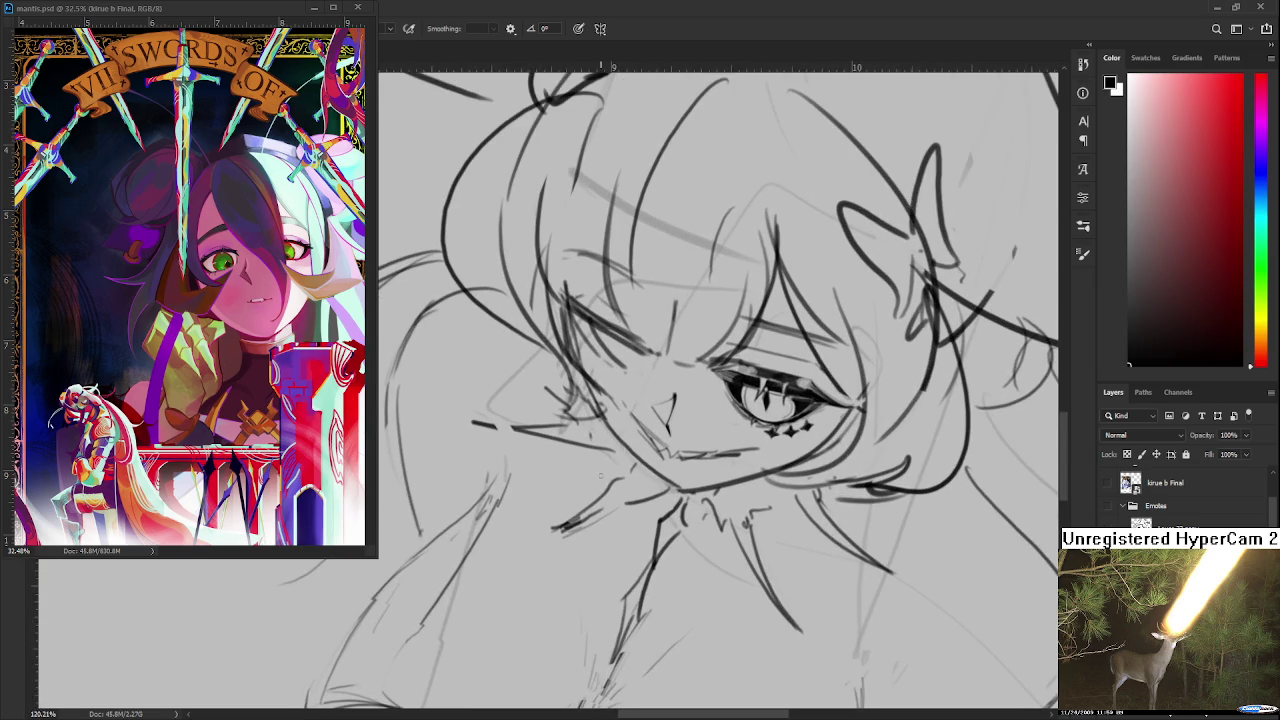
pyautogui.moveTo(654, 447); pyautogui.dragTo(592, 557)
pyautogui.press('e')
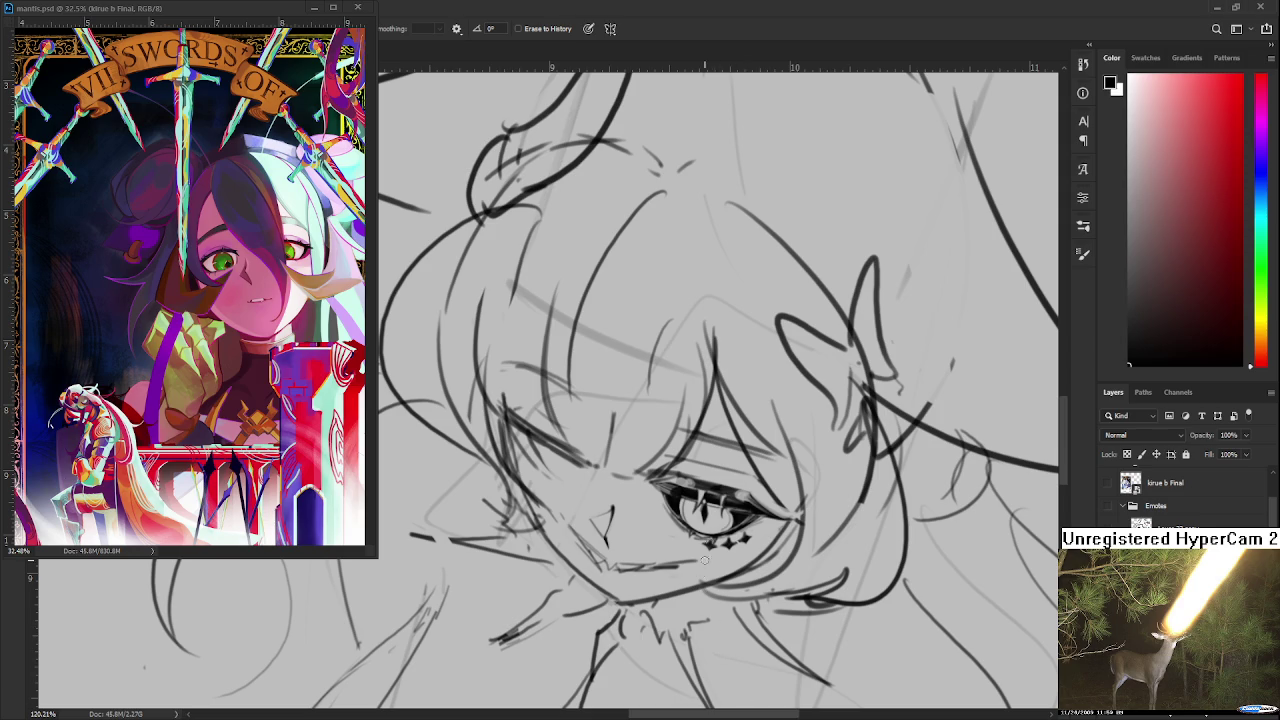
# Zoom in and redraw the closed eyelid as one thick, dark stroke, retrying until it looks right
pyautogui.scroll(2, 700, 556)
pyautogui.scroll(2, 658, 536)
pyautogui.moveTo(510, 458); pyautogui.dragTo(562, 514)
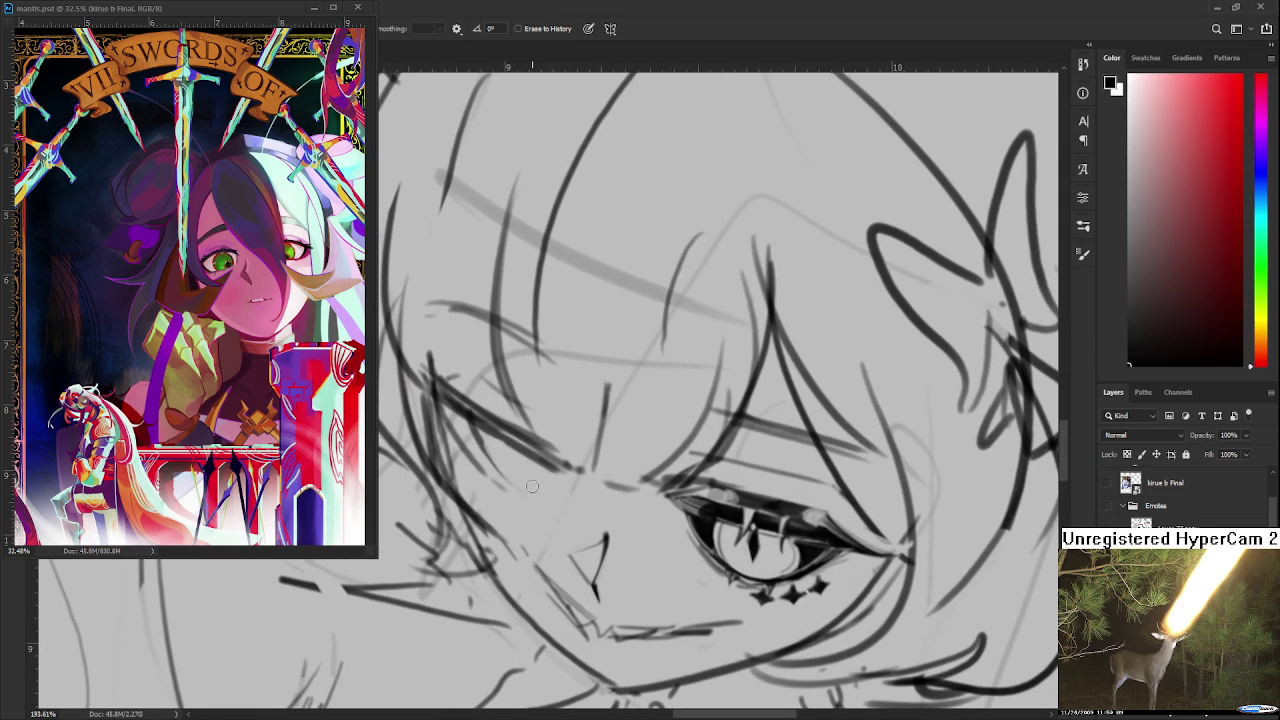
pyautogui.moveTo(515, 470); pyautogui.dragTo(551, 480)
pyautogui.press('b')
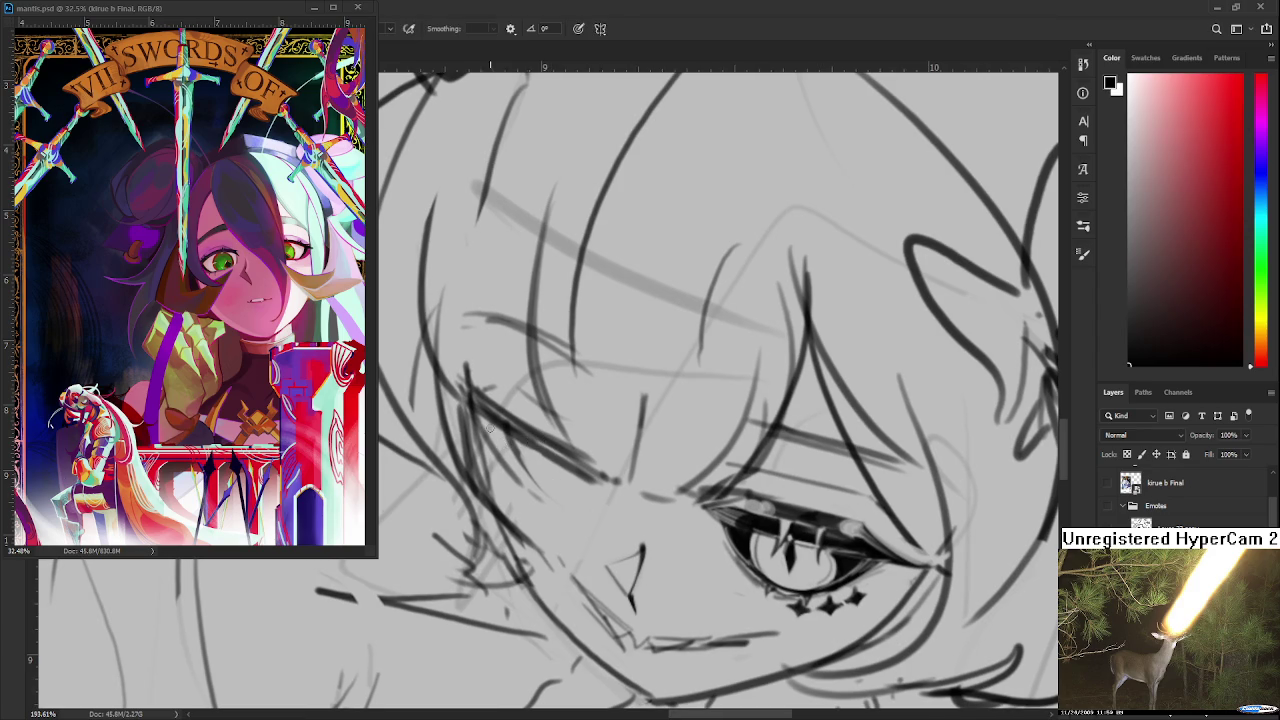
pyautogui.moveTo(478, 410); pyautogui.dragTo(590, 474)
pyautogui.hotkey('ctrl', 'z')
pyautogui.moveTo(478, 410); pyautogui.dragTo(586, 472)
pyautogui.moveTo(522, 430)
pyautogui.mouseDown()
pyautogui.moveTo(502, 434)
pyautogui.moveTo(582, 478)
pyautogui.mouseUp()
pyautogui.hotkey('ctrl', 'z')
pyautogui.moveTo(470, 410); pyautogui.dragTo(584, 480)
pyautogui.hotkey('ctrl', 'z')
pyautogui.moveTo(470, 408); pyautogui.dragTo(584, 478)
pyautogui.hotkey('ctrl', 'z')
pyautogui.moveTo(476, 412); pyautogui.dragTo(580, 476)
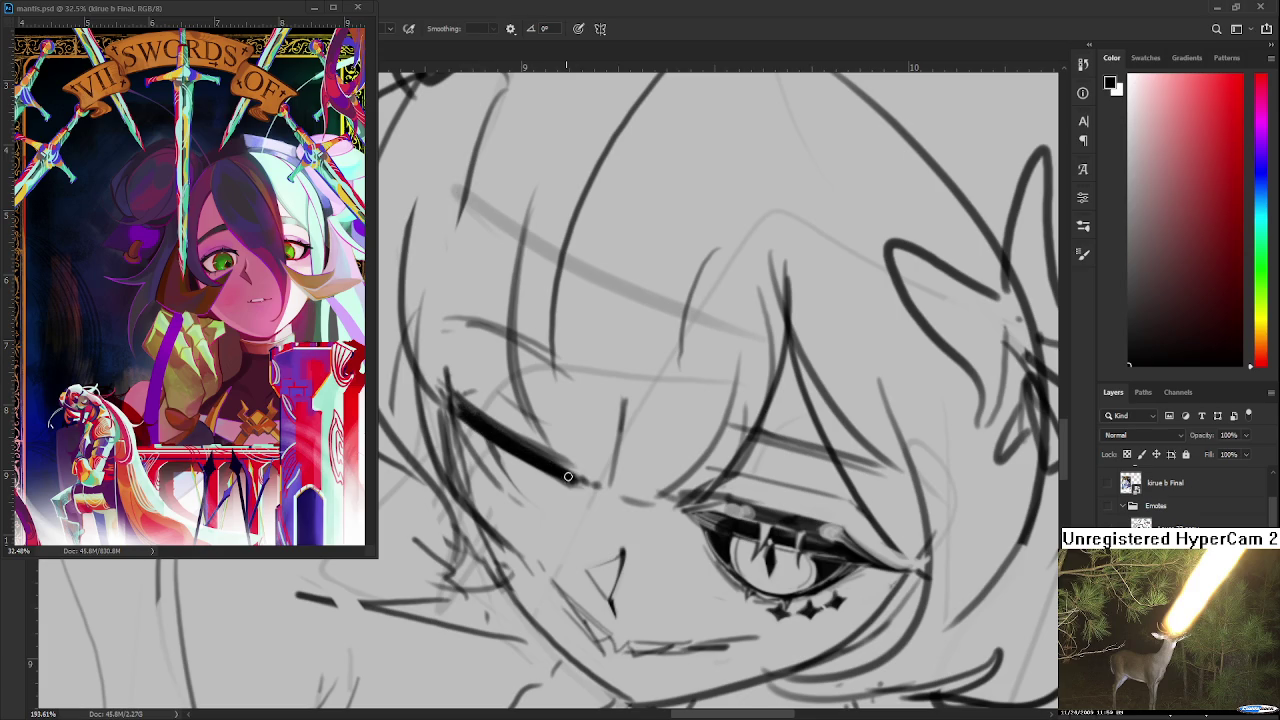
# Erase a thin light line across the eyelid, touching up the gap with the brush
pyautogui.press('e')
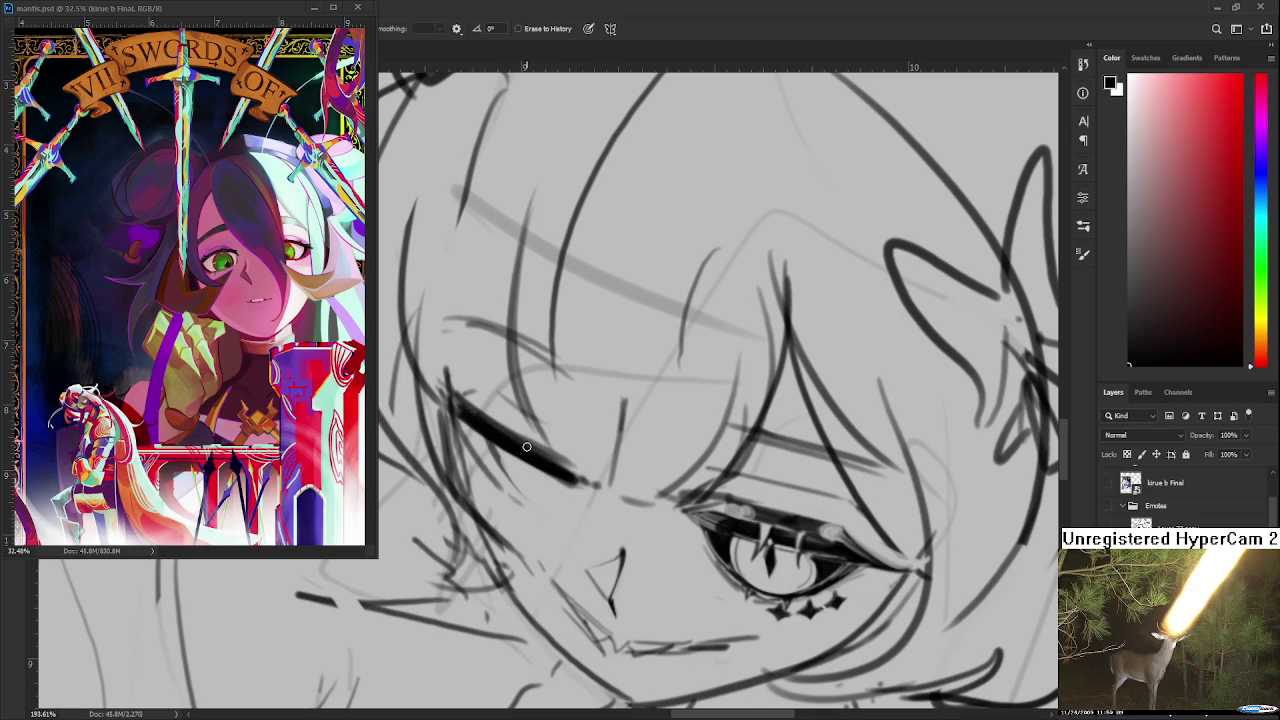
pyautogui.moveTo(524, 437); pyautogui.dragTo(528, 460)
pyautogui.press('b')
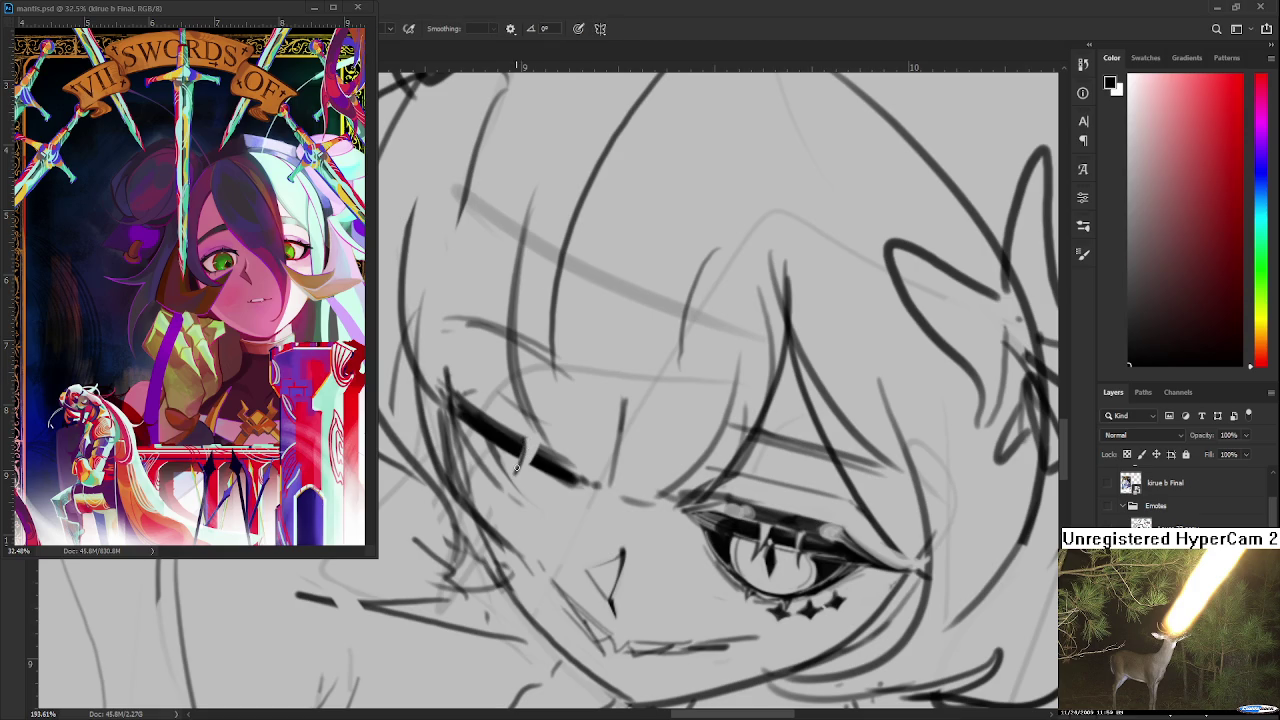
pyautogui.moveTo(522, 443); pyautogui.dragTo(543, 441)
pyautogui.press('e')
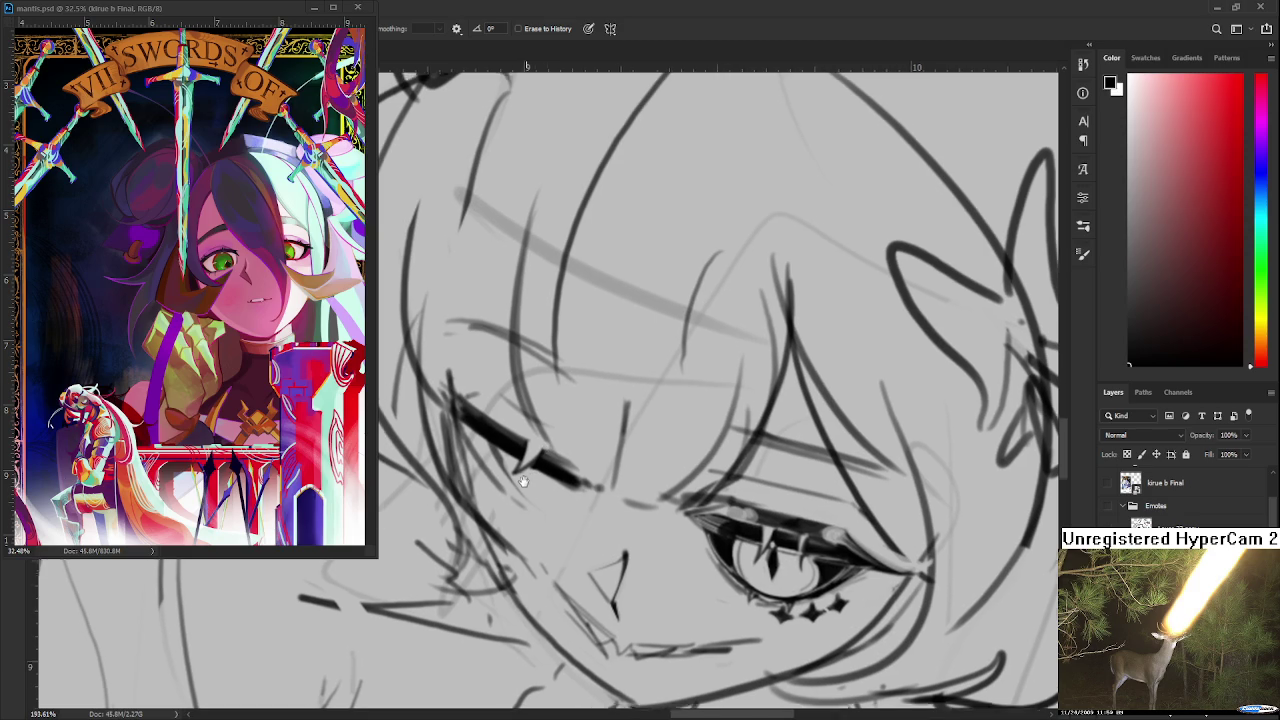
pyautogui.moveTo(530, 471); pyautogui.dragTo(549, 488)
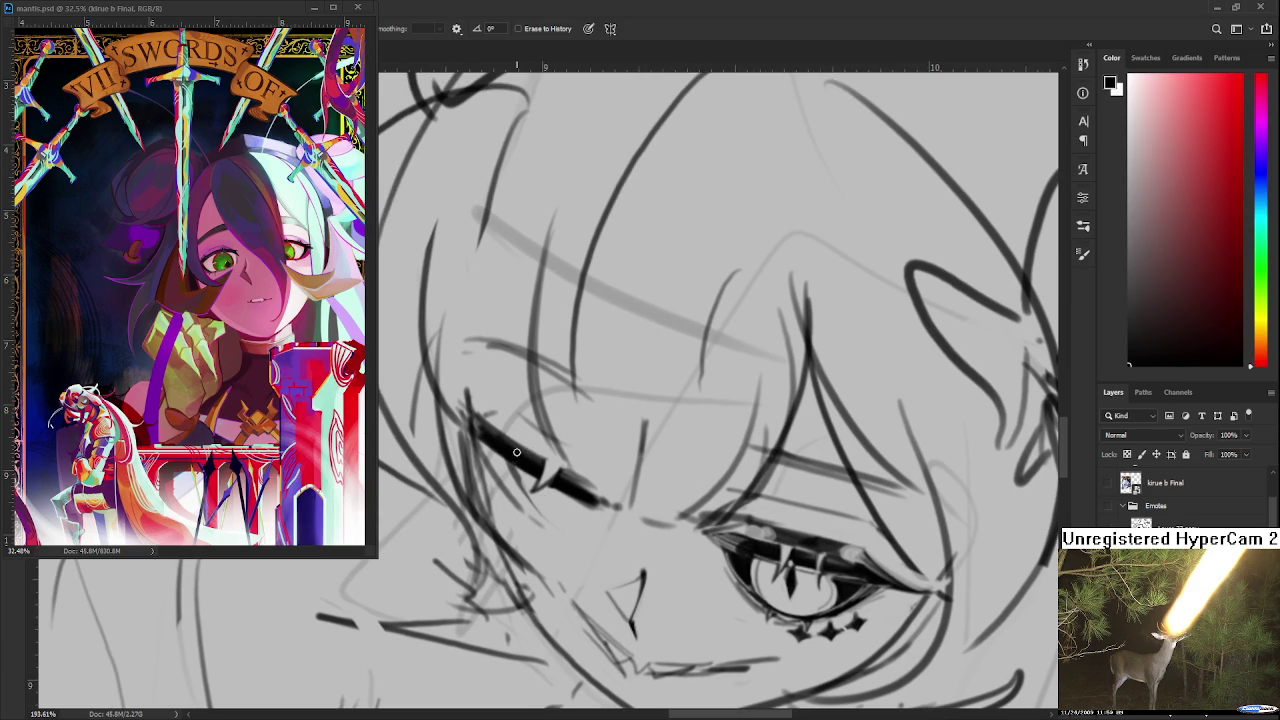
pyautogui.moveTo(527, 445); pyautogui.dragTo(508, 452)
pyautogui.press('b')
pyautogui.moveTo(514, 444)
pyautogui.mouseDown()
pyautogui.moveTo(494, 462)
pyautogui.moveTo(516, 450)
pyautogui.mouseUp()
pyautogui.press('e')
pyautogui.press('b')
pyautogui.press('e')
pyautogui.press('b')
pyautogui.press('e')
# Darken and thicken the lashes at the left eye's outer corner
pyautogui.scroll(-1, 550, 500)
pyautogui.press('b')
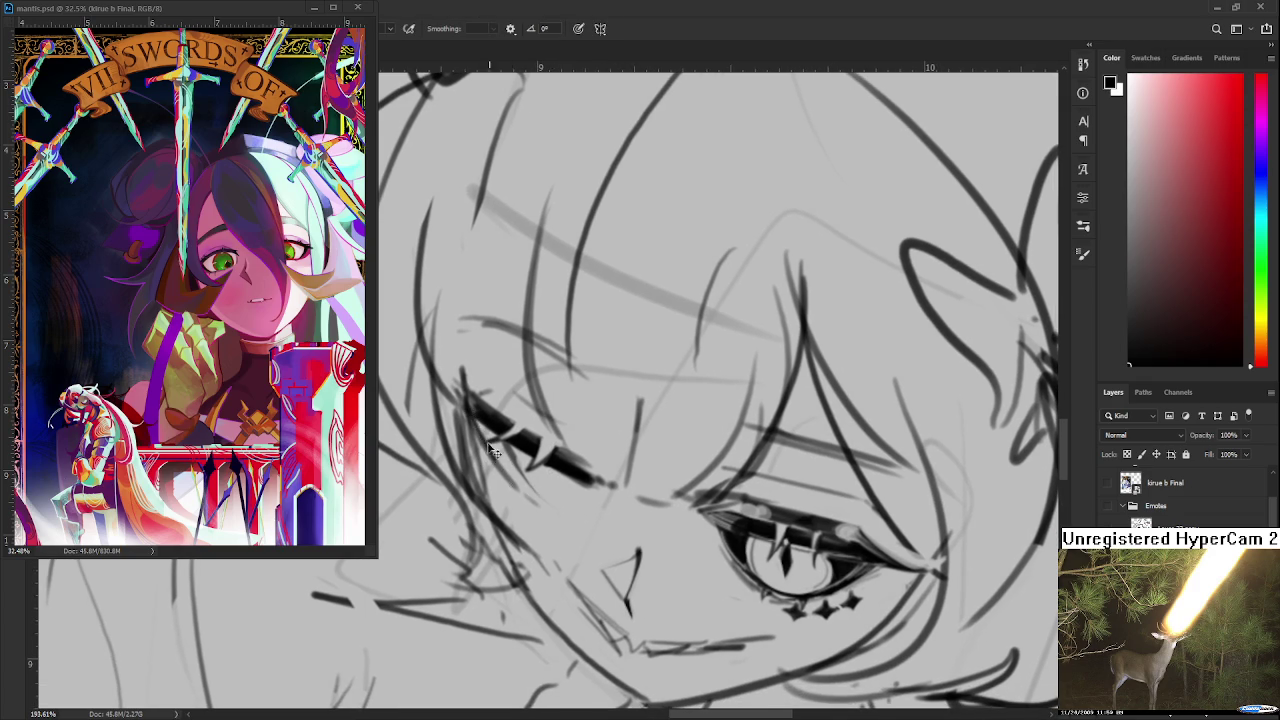
pyautogui.moveTo(473, 418); pyautogui.dragTo(498, 466)
pyautogui.press('e')
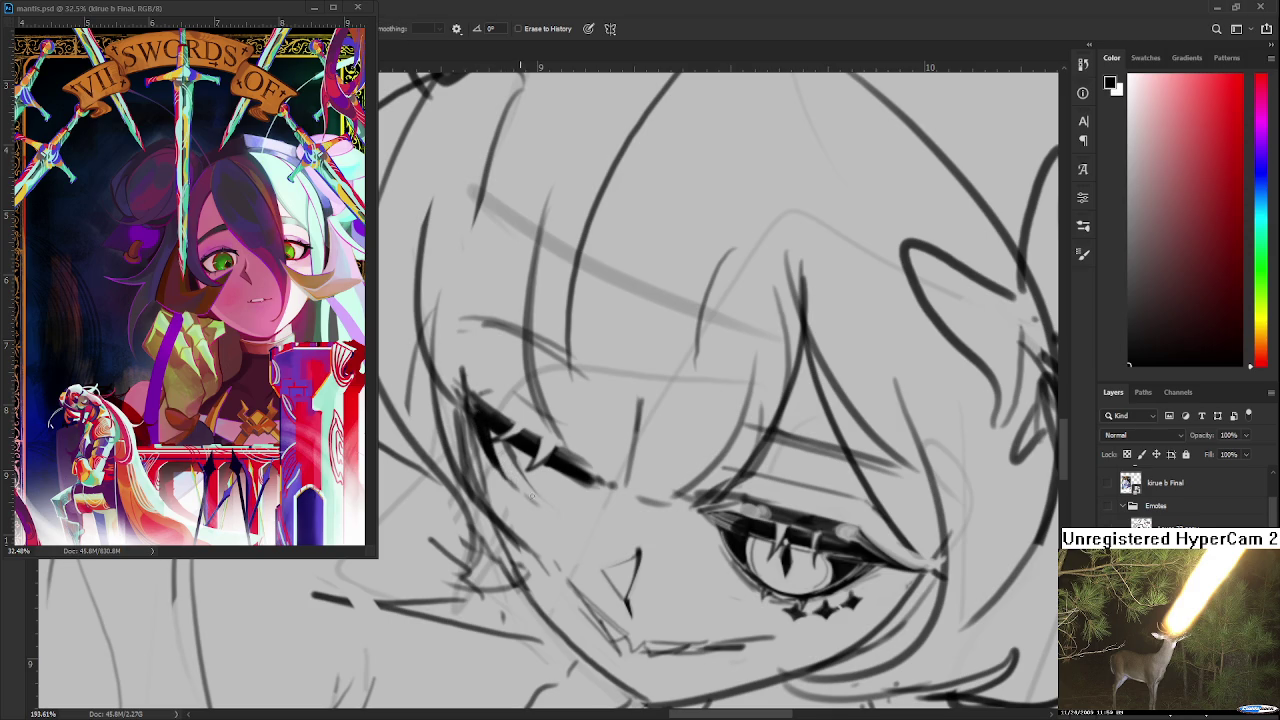
pyautogui.press('b')
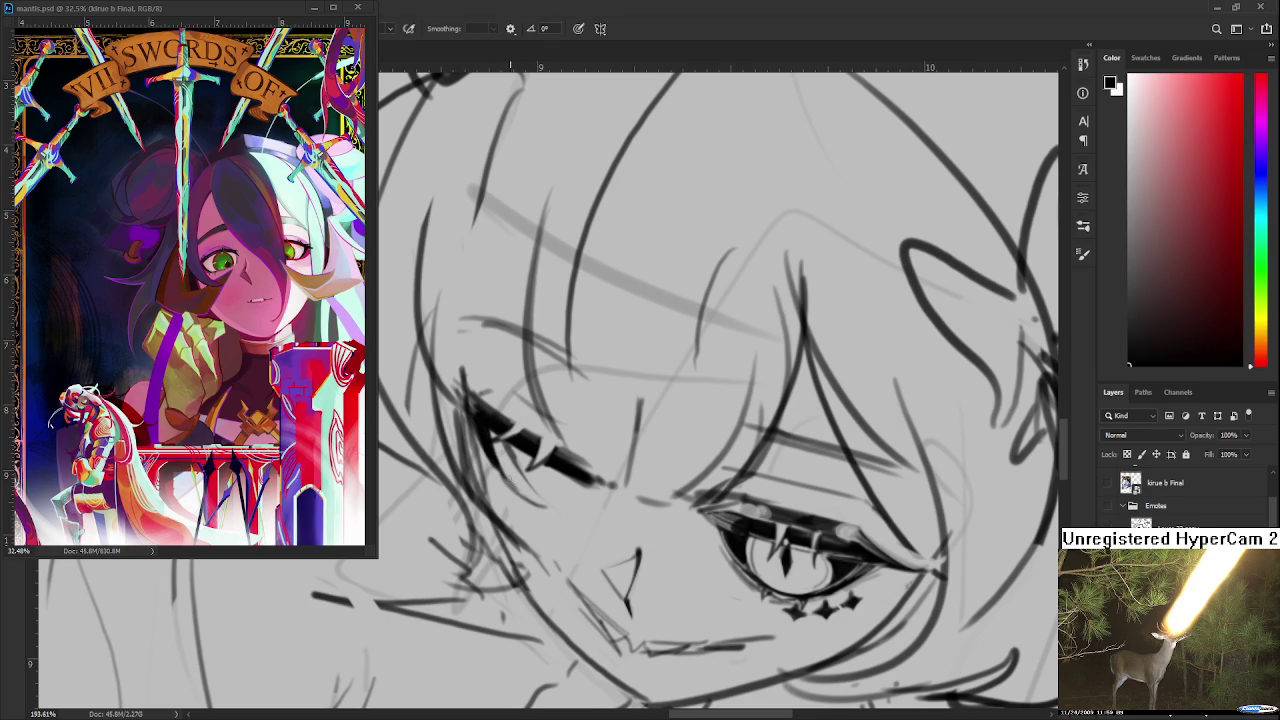
pyautogui.press('e')
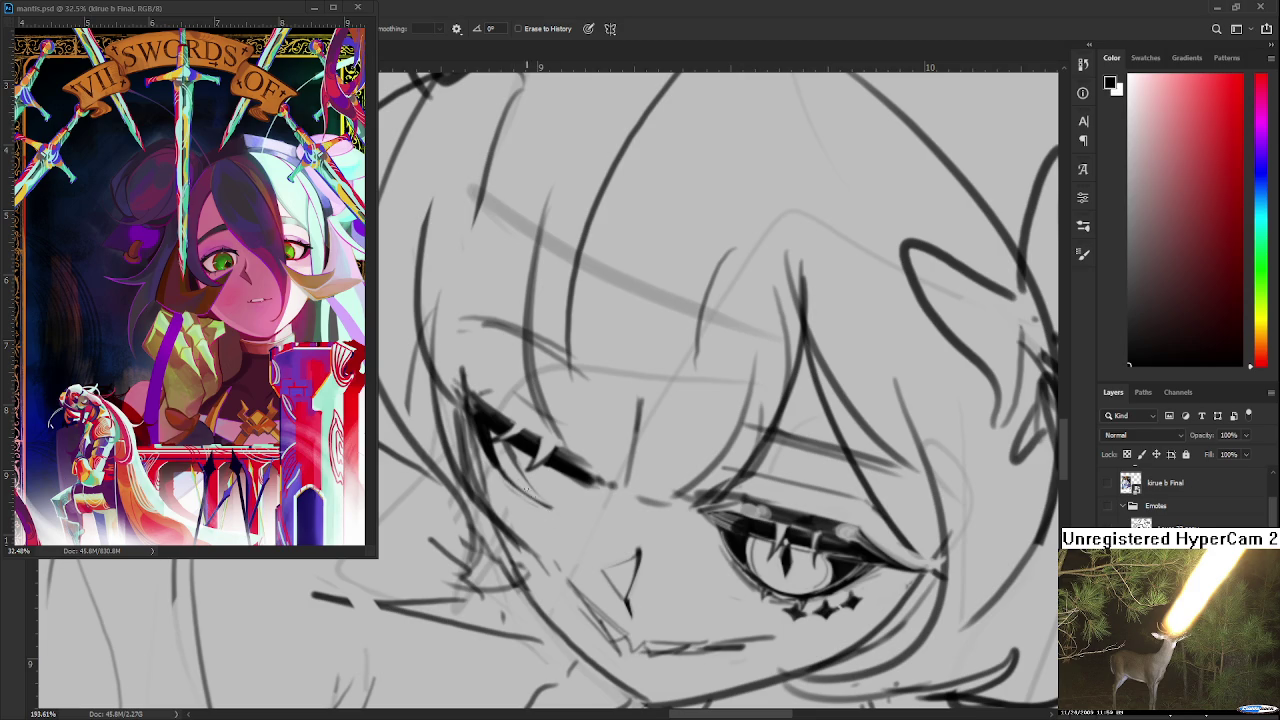
pyautogui.press('b')
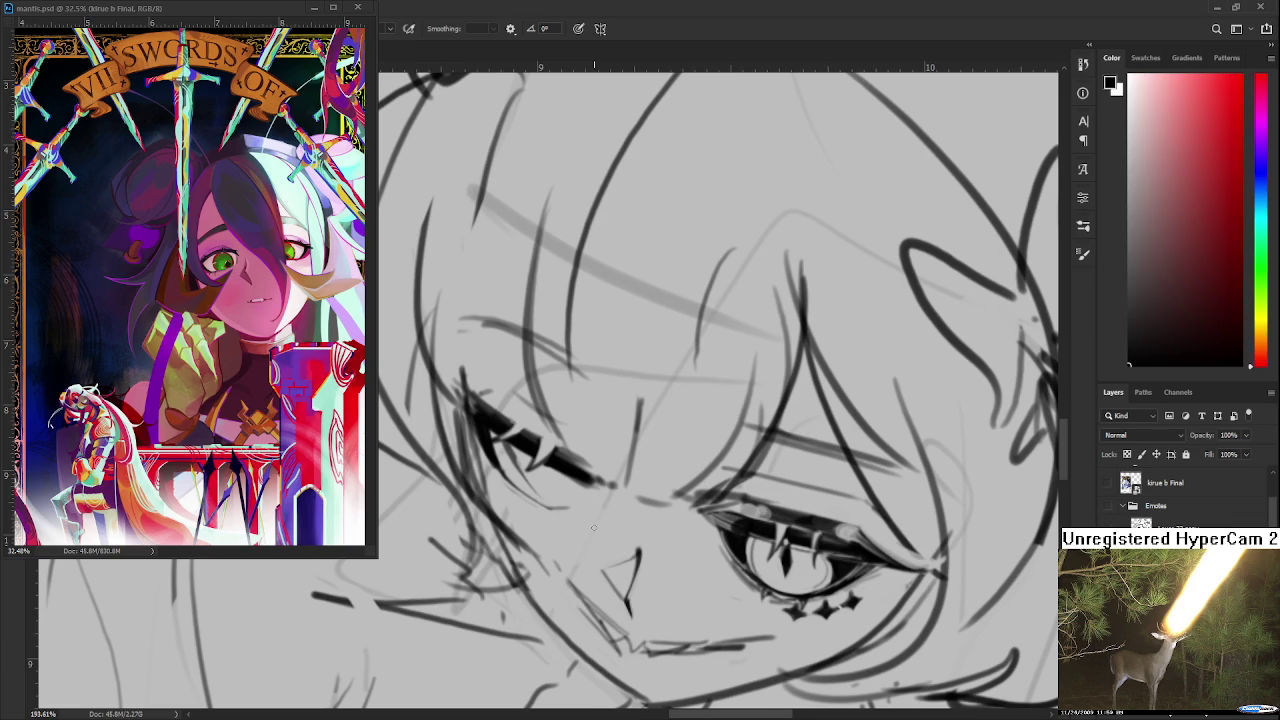
pyautogui.press('e')
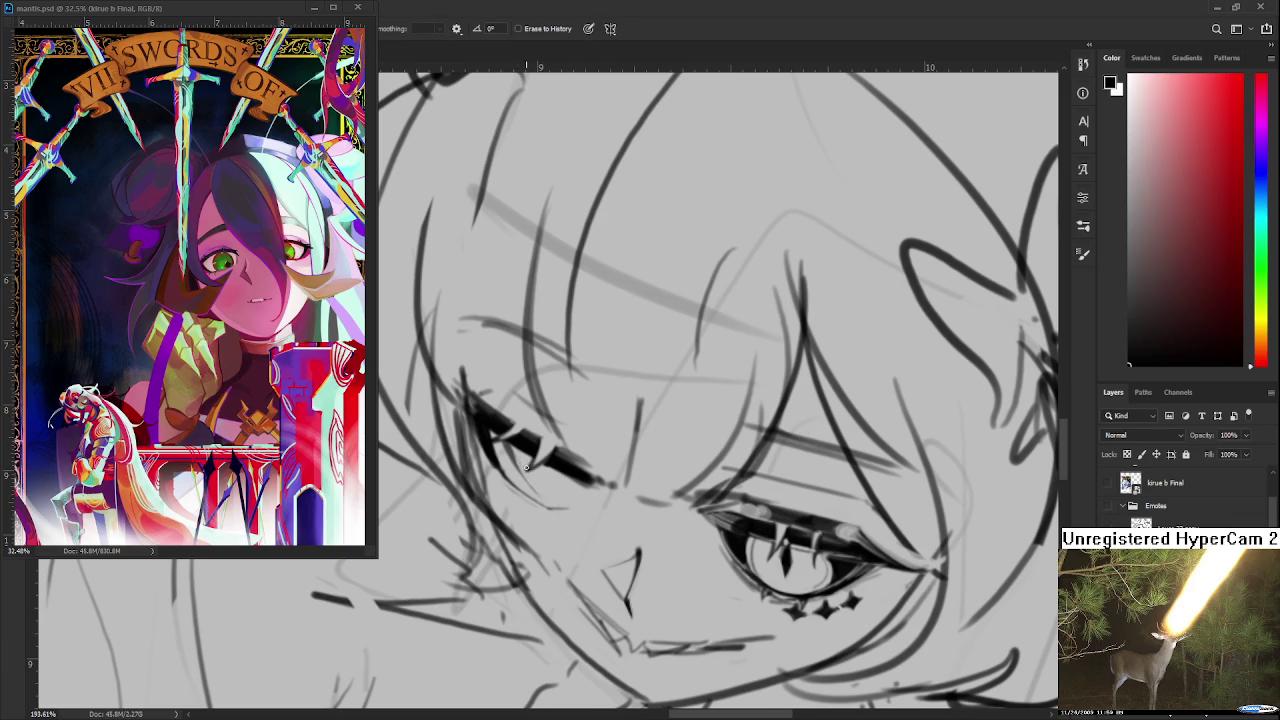
pyautogui.press('b')
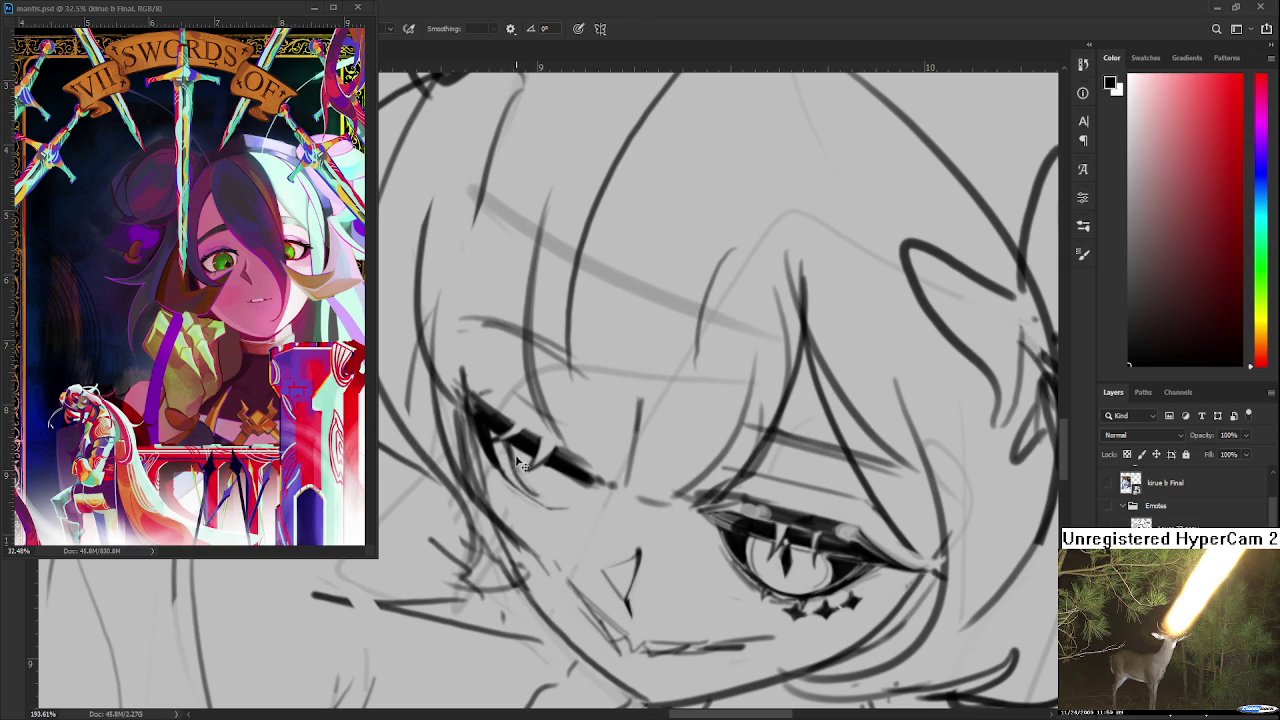
pyautogui.press('e')
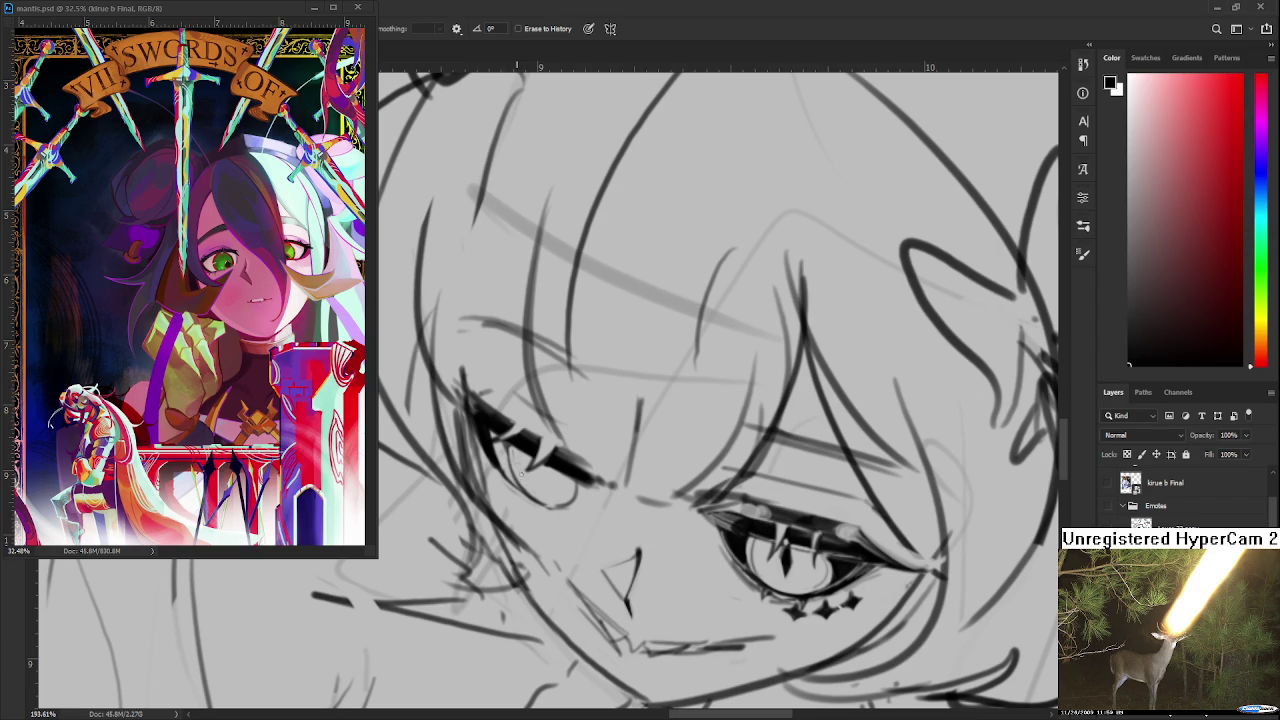
pyautogui.press('b')
# Draw a short rounded curve under the left eyelid
pyautogui.moveTo(506, 438)
pyautogui.mouseDown()
pyautogui.moveTo(514, 482)
pyautogui.moveTo(544, 491)
pyautogui.mouseUp()
pyautogui.press('e')
pyautogui.scroll(-5, 605, 450)
# Add dark strokes inside the left eye after undoing a stray lower-curve extension
pyautogui.scroll(-1, 605, 450)
pyautogui.scroll(1, 605, 450)
pyautogui.scroll(6, 575, 507)
pyautogui.scroll(1, 575, 505)
pyautogui.press('b')
pyautogui.moveTo(566, 504)
pyautogui.mouseDown()
pyautogui.moveTo(604, 494)
pyautogui.moveTo(568, 502)
pyautogui.moveTo(600, 484)
pyautogui.mouseUp()
pyautogui.hotkey('ctrl', 'z')
pyautogui.moveTo(488, 424)
pyautogui.mouseDown()
pyautogui.moveTo(508, 470)
pyautogui.moveTo(484, 410)
pyautogui.mouseUp()
# Redraw and darken the left eye's lower lash line and outer corner, then zoom out
pyautogui.press('e')
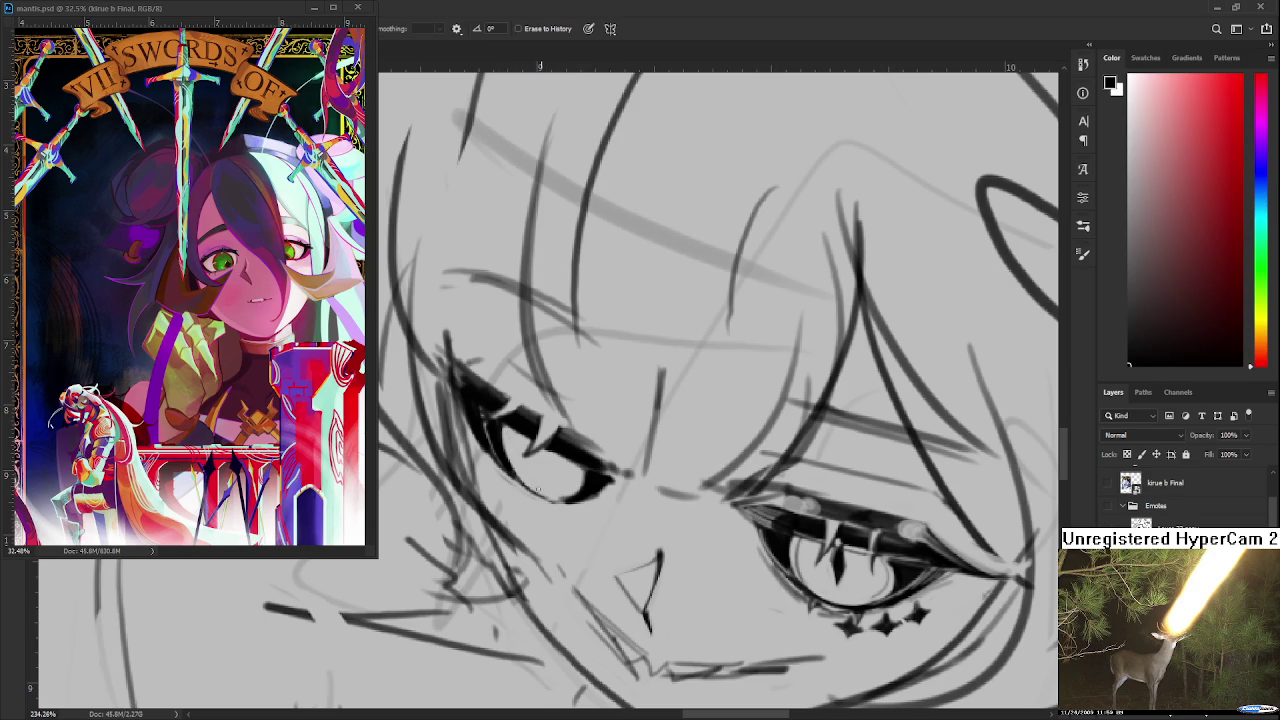
pyautogui.press('b')
pyautogui.moveTo(588, 476); pyautogui.dragTo(545, 499)
pyautogui.press('e')
pyautogui.press('b')
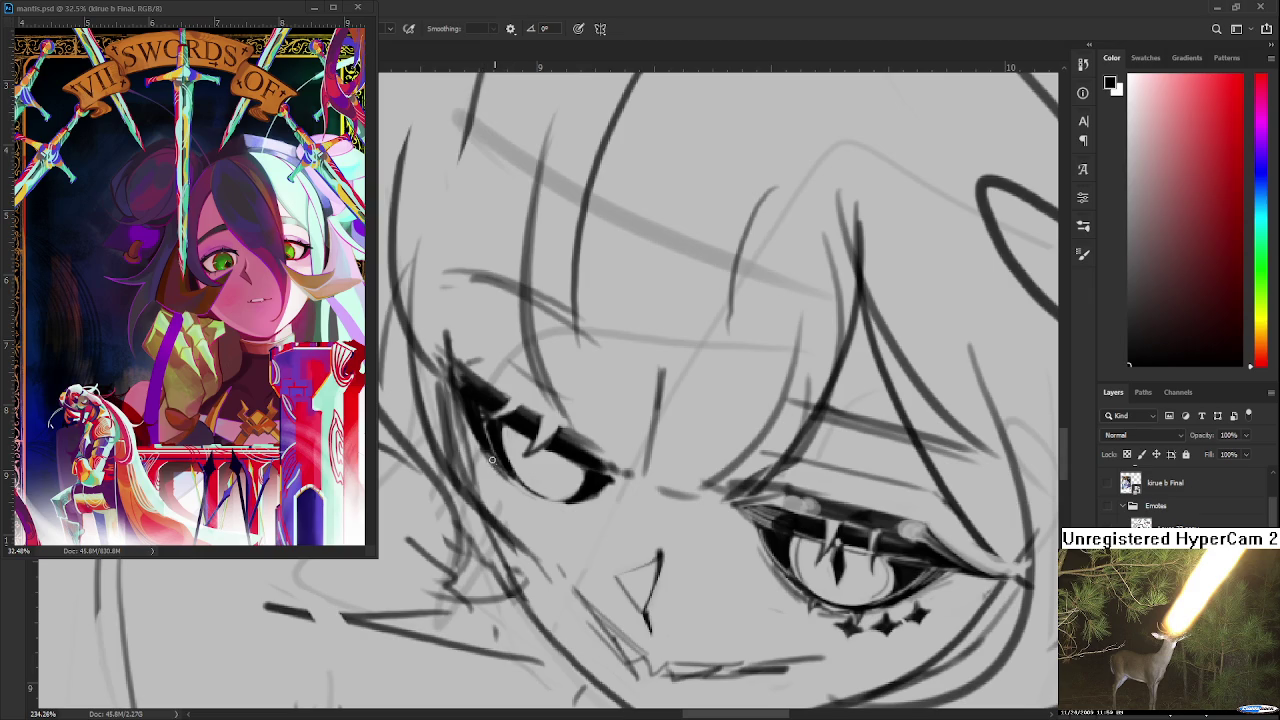
pyautogui.moveTo(490, 456)
pyautogui.mouseDown()
pyautogui.moveTo(506, 487)
pyautogui.moveTo(574, 507)
pyautogui.mouseUp()
pyautogui.hotkey('ctrl', 'z')
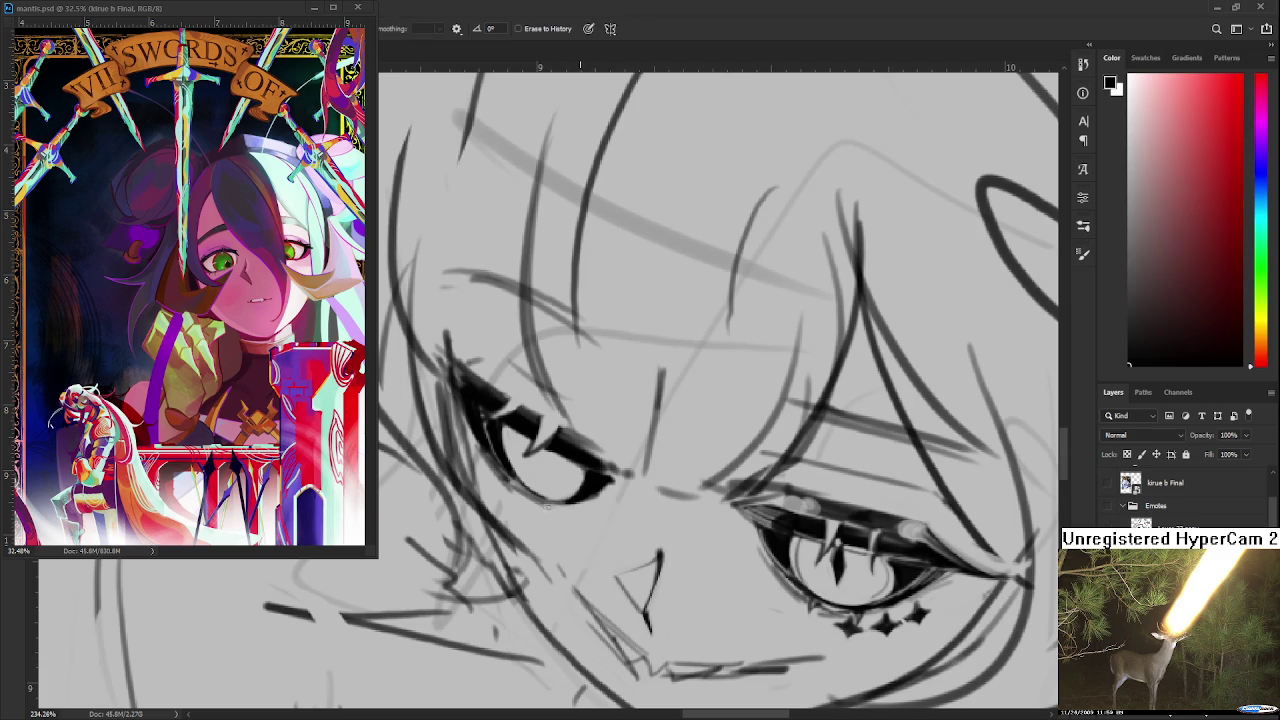
pyautogui.moveTo(498, 484); pyautogui.dragTo(496, 487)
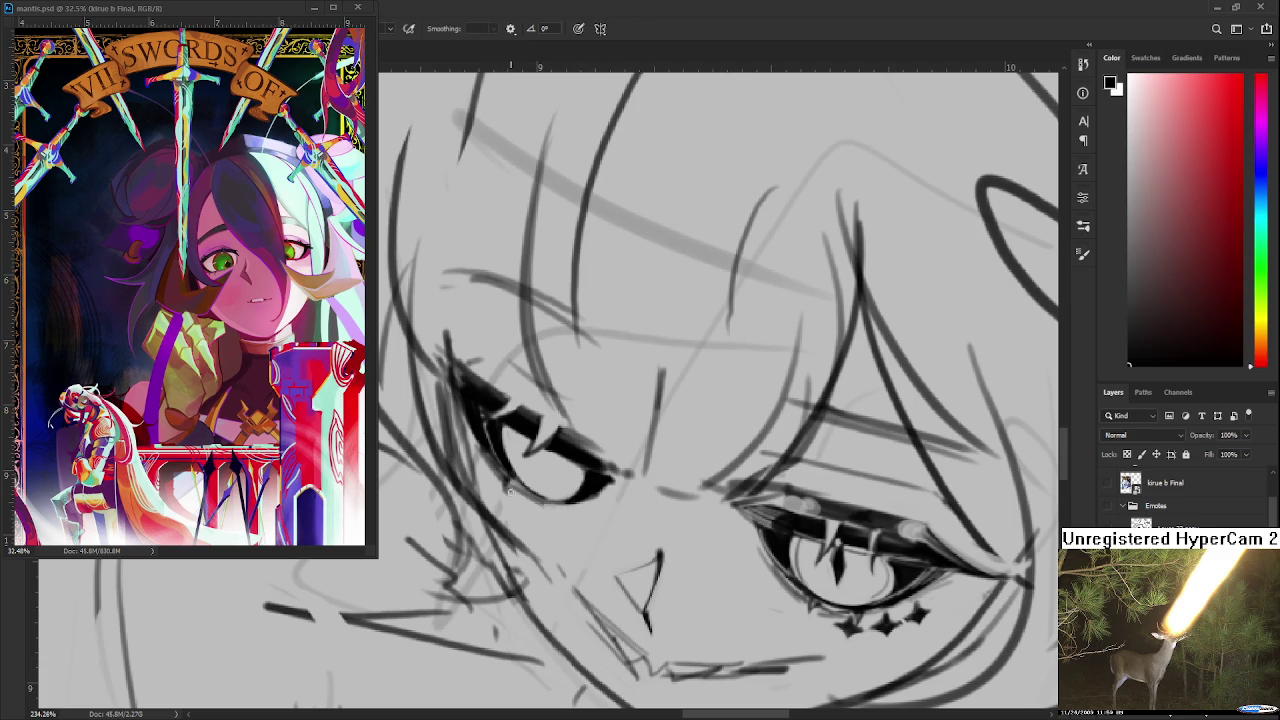
pyautogui.moveTo(517, 484); pyautogui.dragTo(539, 497)
pyautogui.press('e')
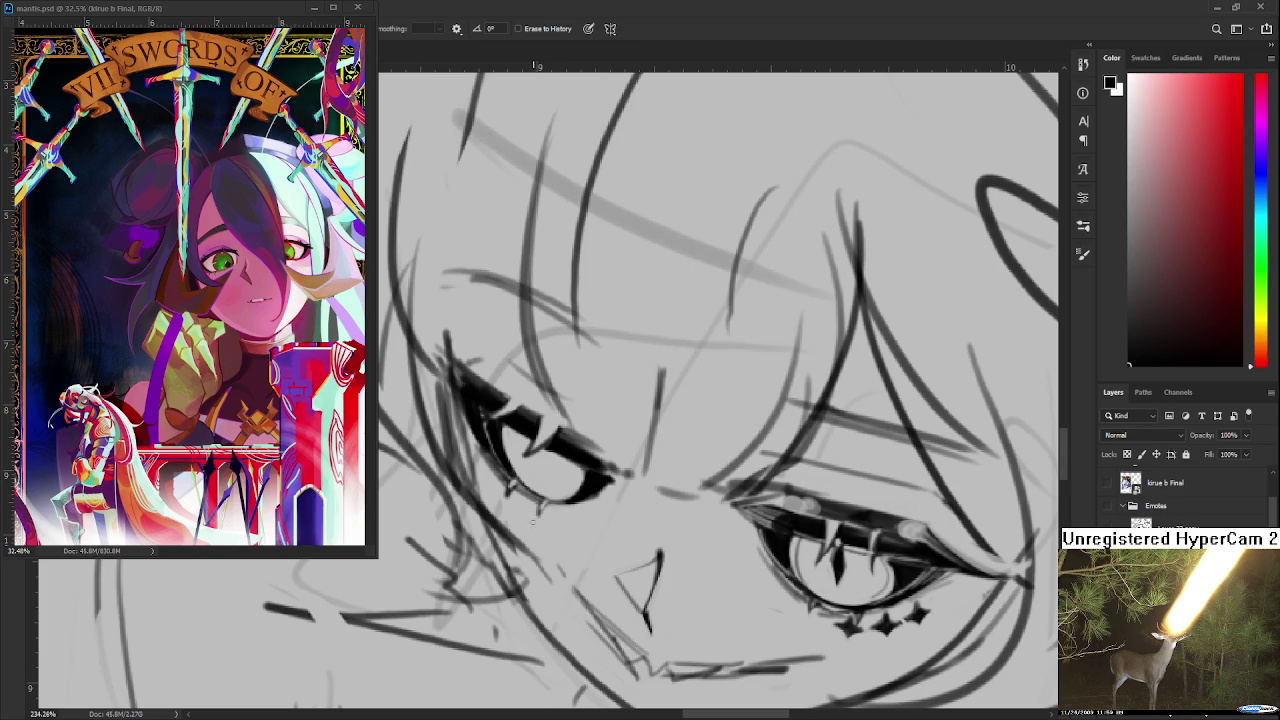
pyautogui.scroll(-3, 604, 513)
pyautogui.scroll(-3, 630, 470)
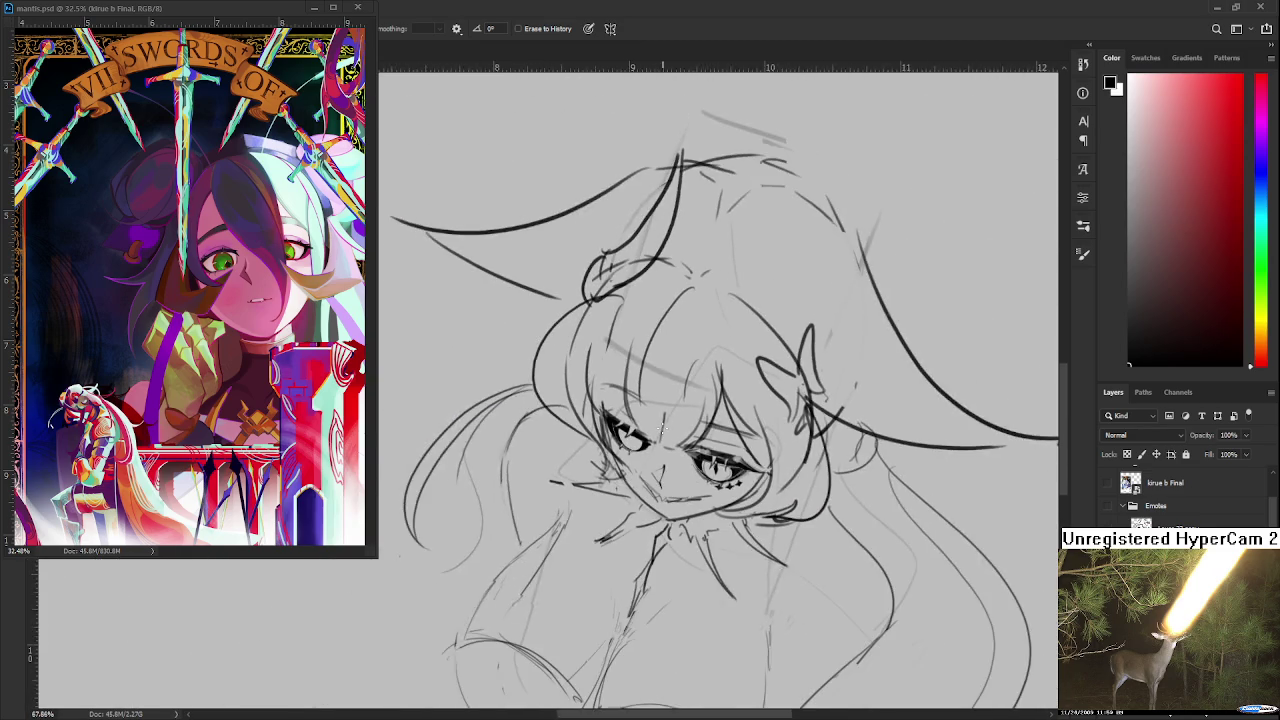
pyautogui.scroll(-2, 650, 440)
pyautogui.scroll(2, 656, 429)
pyautogui.scroll(2, 656, 430)
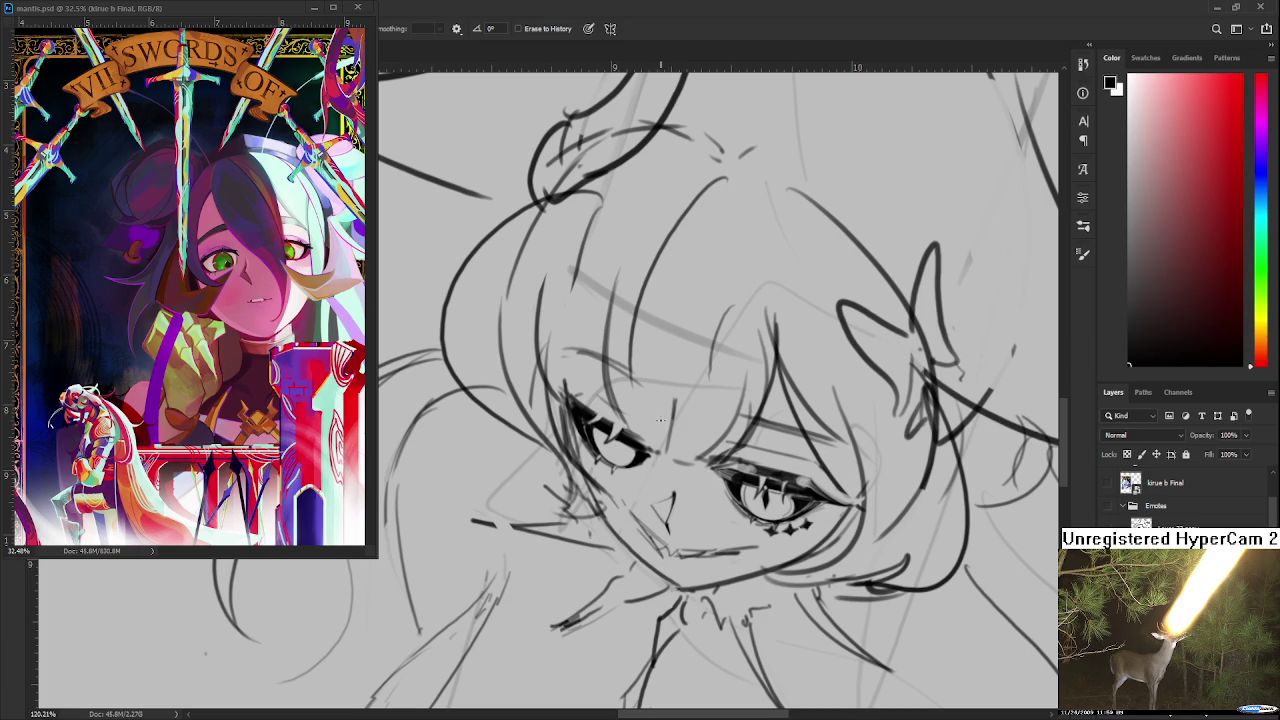
pyautogui.scroll(-1, 660, 421)
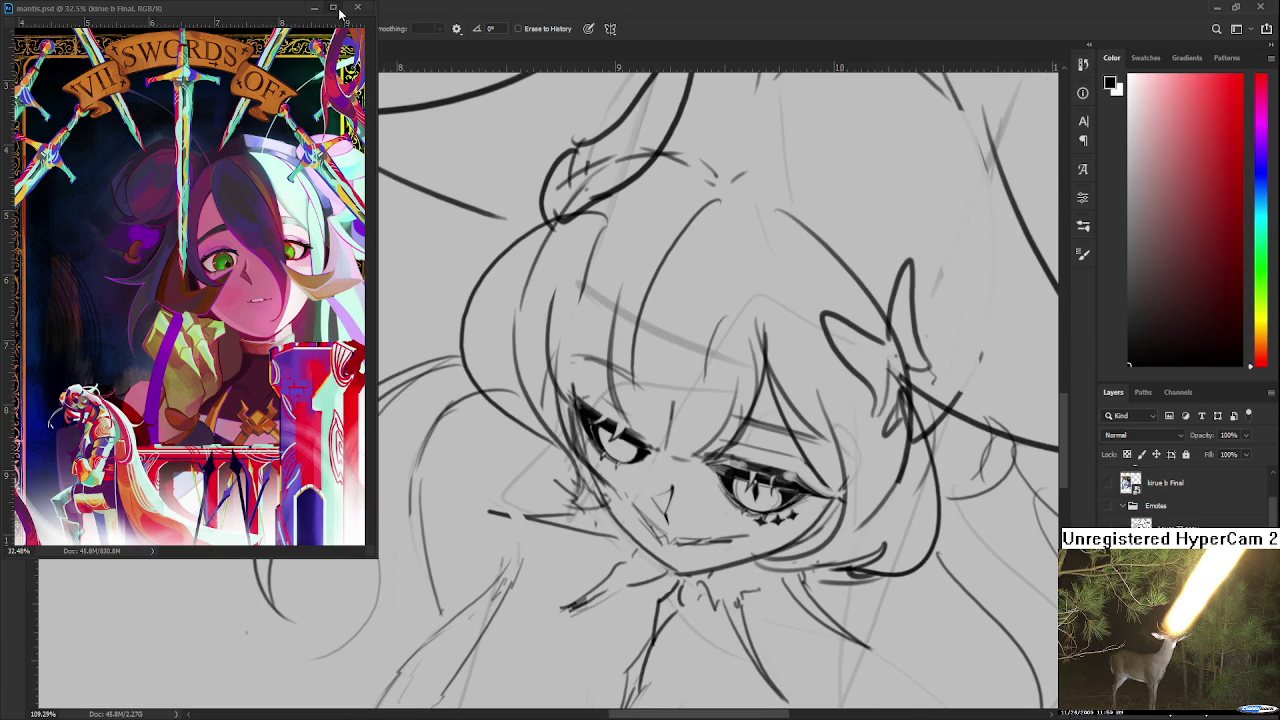
# Maximize the mantis.psd tarot reference and zoom into the top of the card
pyautogui.click(336, 8)
pyautogui.scroll(2, 684, 381)
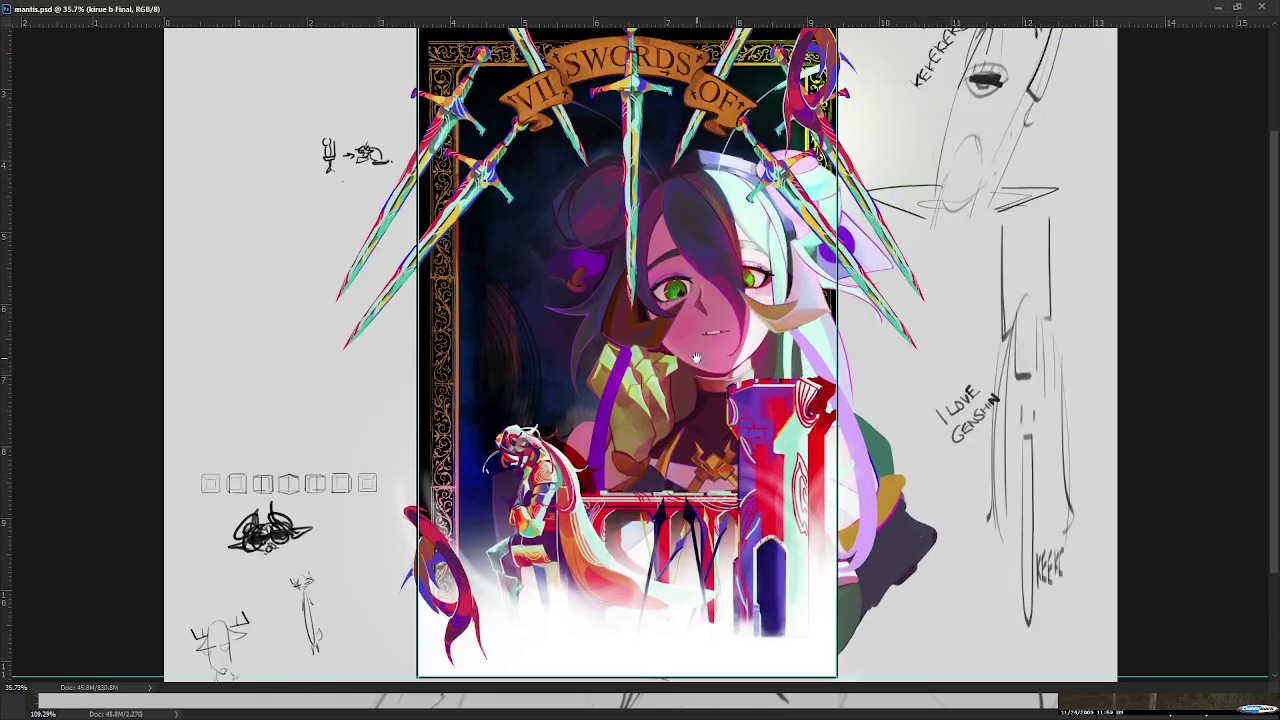
pyautogui.scroll(2, 650, 376)
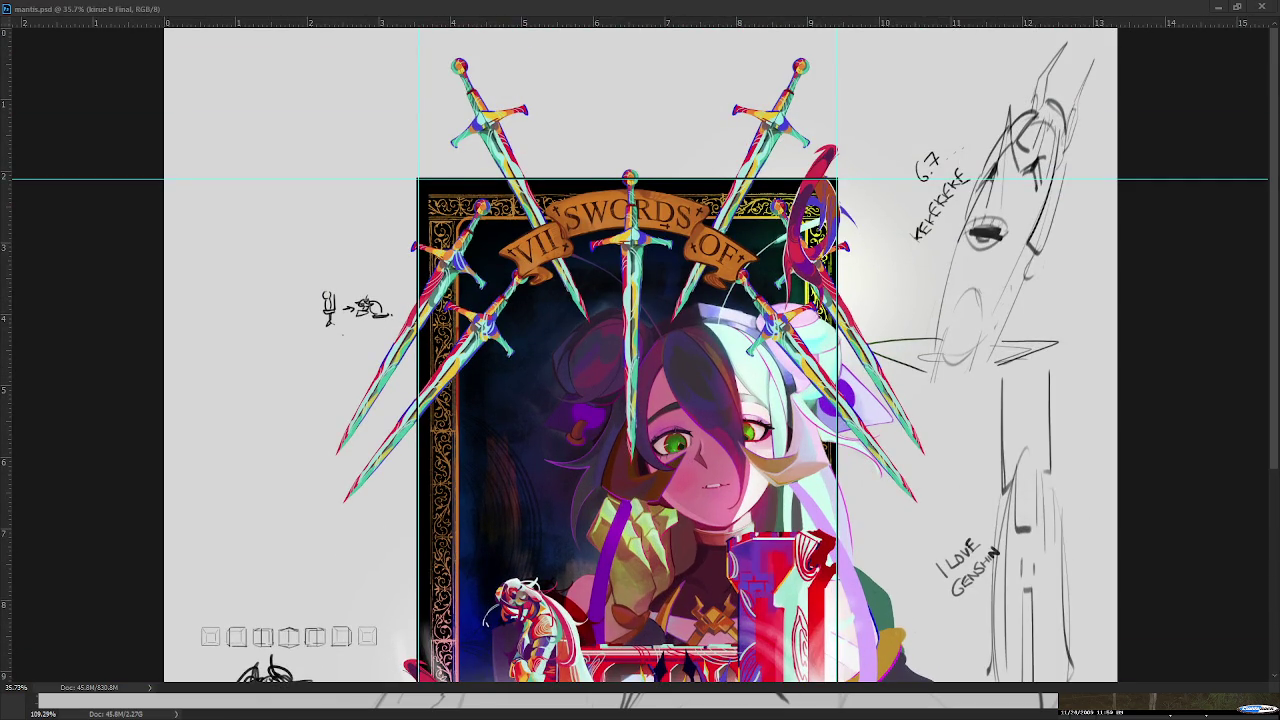
pyautogui.scroll(2, 731, 246)
pyautogui.scroll(1, 898, 120)
pyautogui.scroll(1, 898, 120)
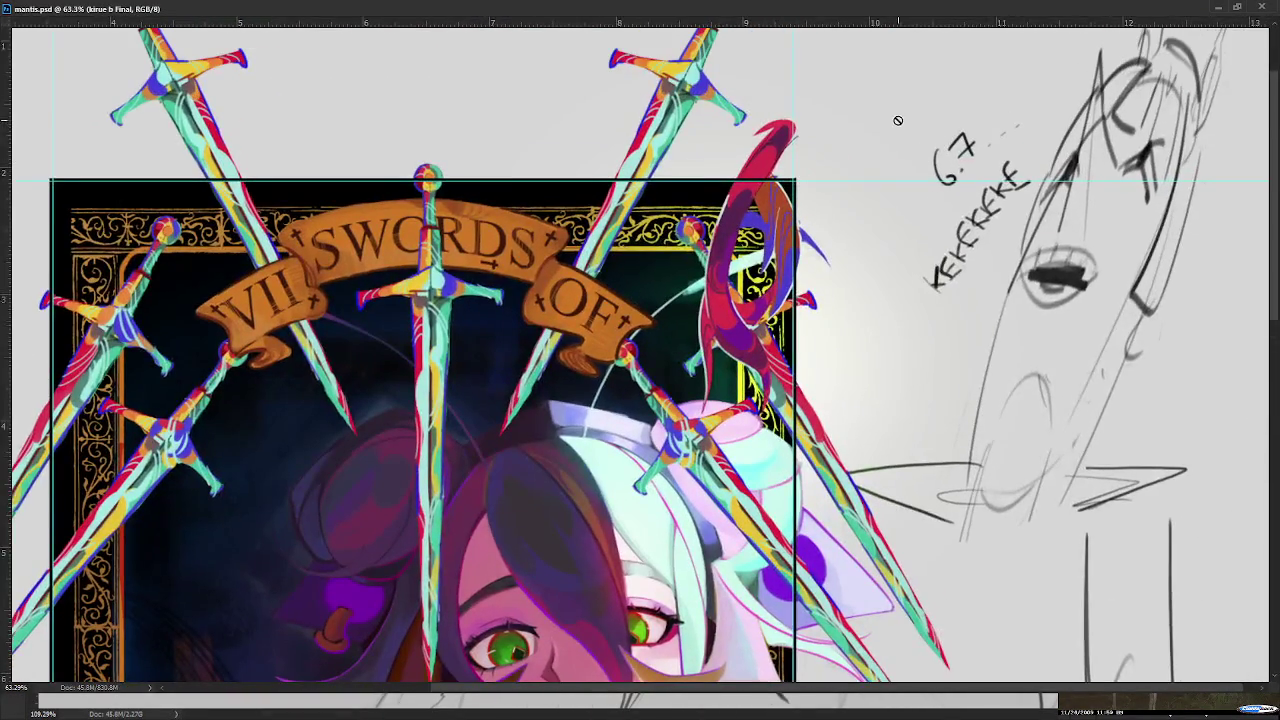
pyautogui.scroll(2, 898, 120)
pyautogui.scroll(-1, 881, 334)
pyautogui.scroll(1, 881, 334)
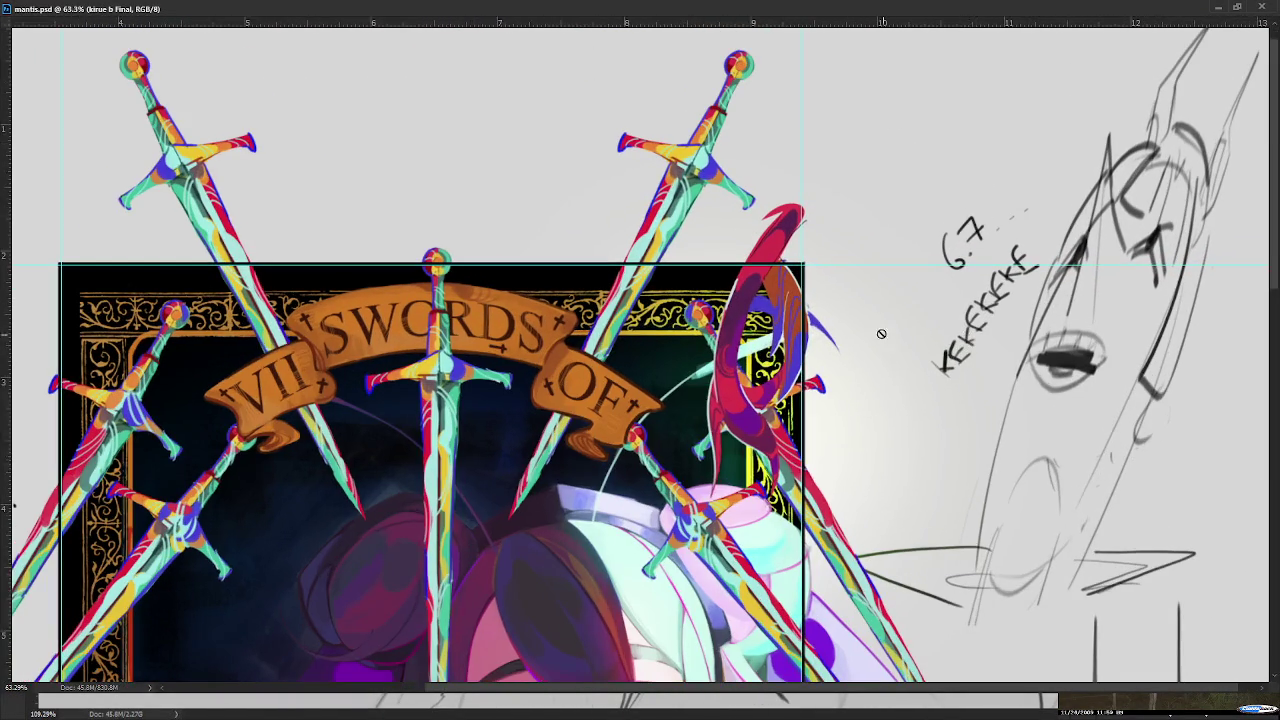
pyautogui.scroll(-2, 1000, 300)
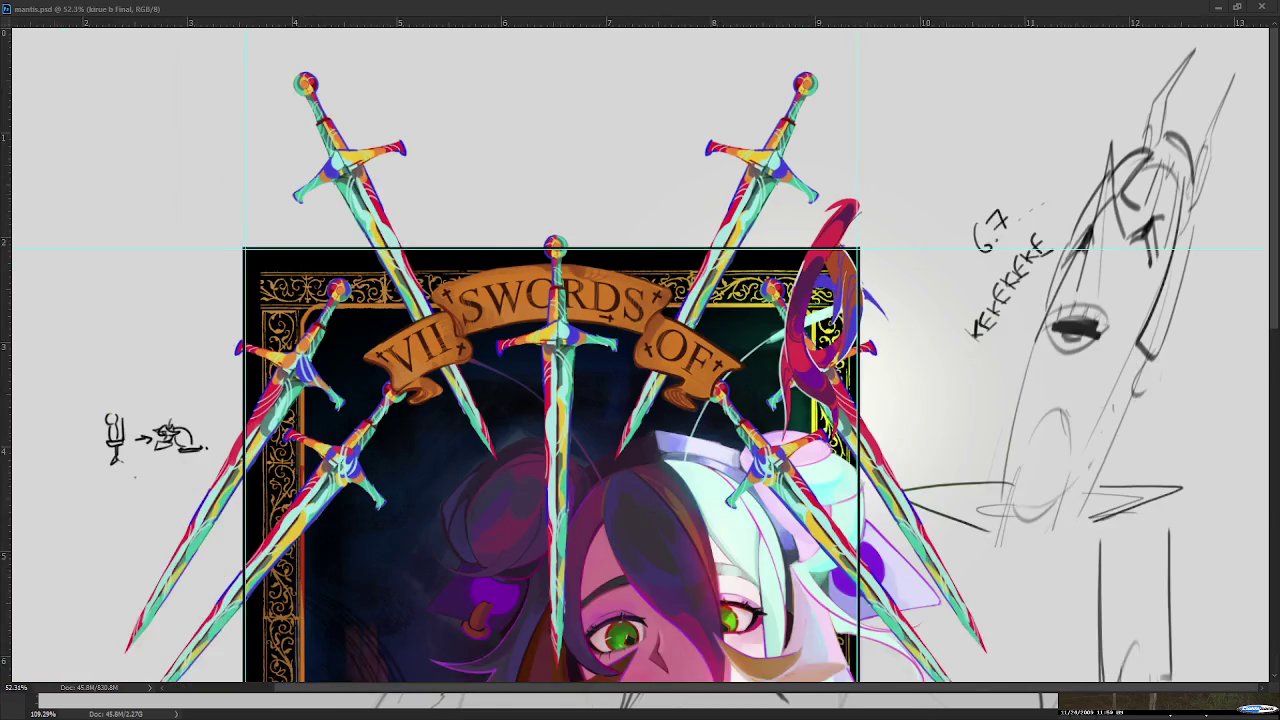
pyautogui.scroll(1, 1000, 300)
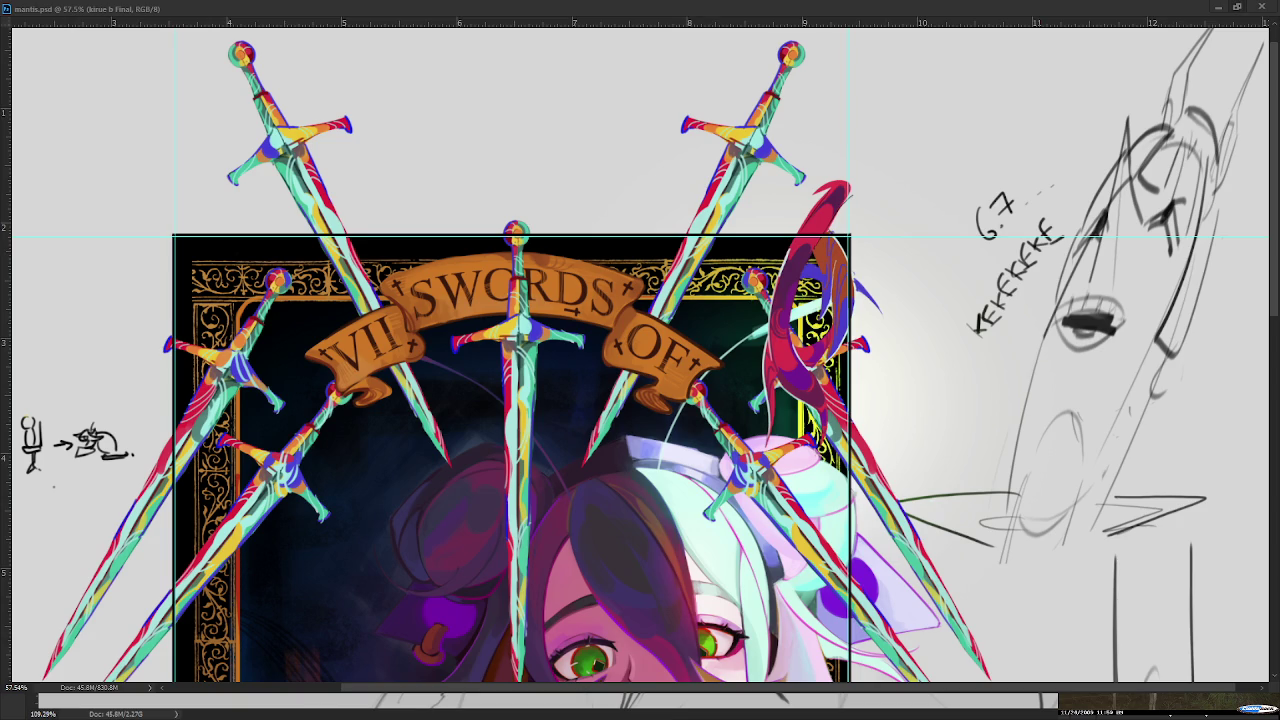
# Restore the reference to a floating window framing its banner and the girl's face
pyautogui.press('super+Down')
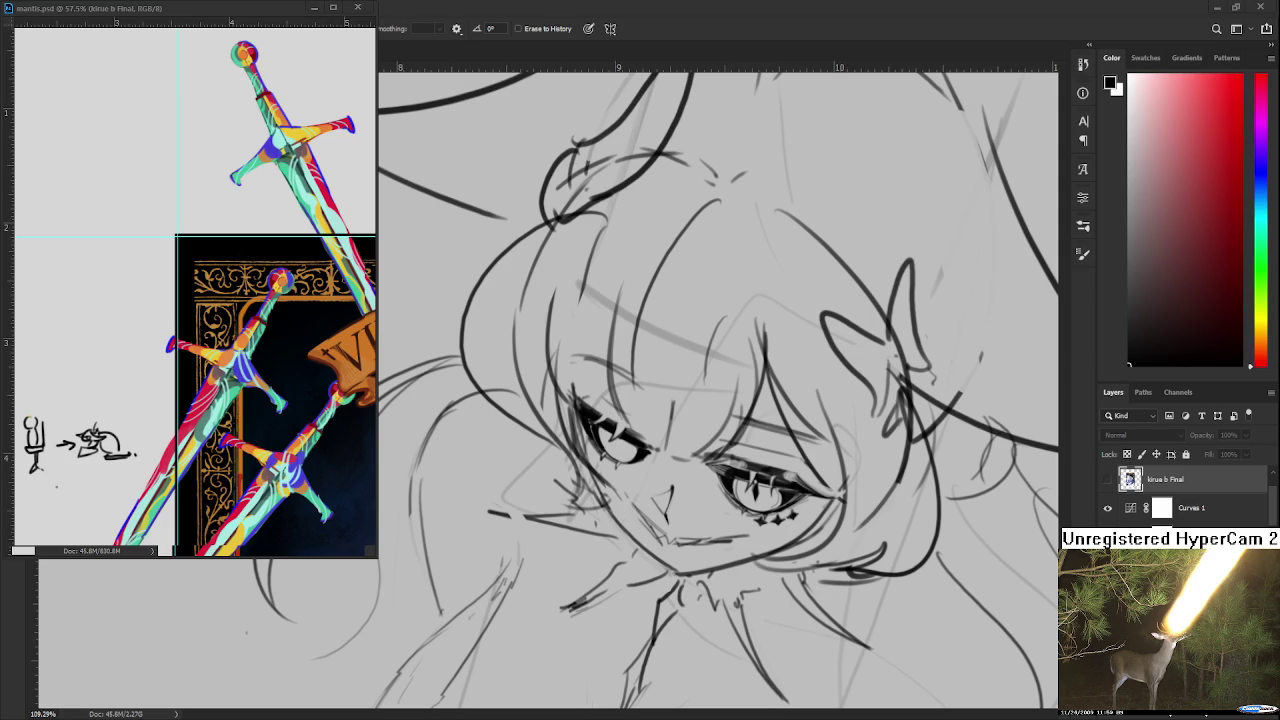
pyautogui.moveTo(190, 520)
pyautogui.mouseDown()
pyautogui.moveTo(130, 268)
pyautogui.moveTo(253, 365)
pyautogui.mouseUp()
pyautogui.scroll(-2, 130, 268)
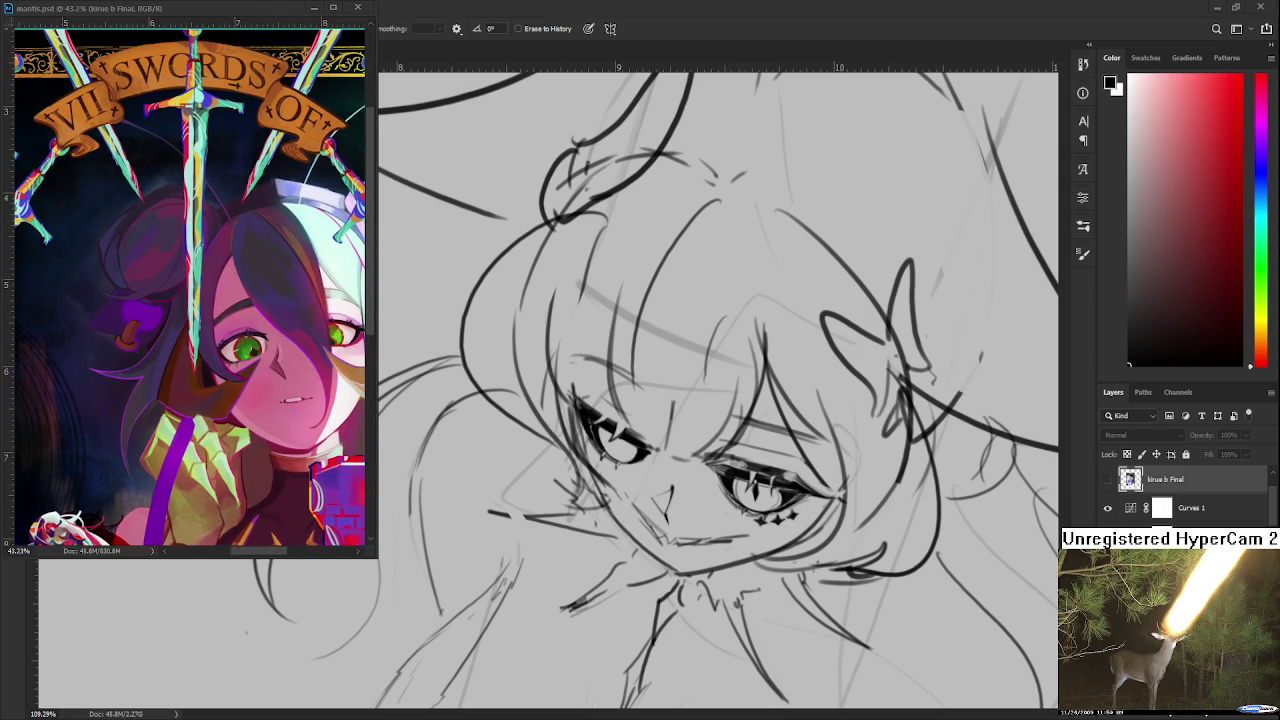
pyautogui.click(947, 482)
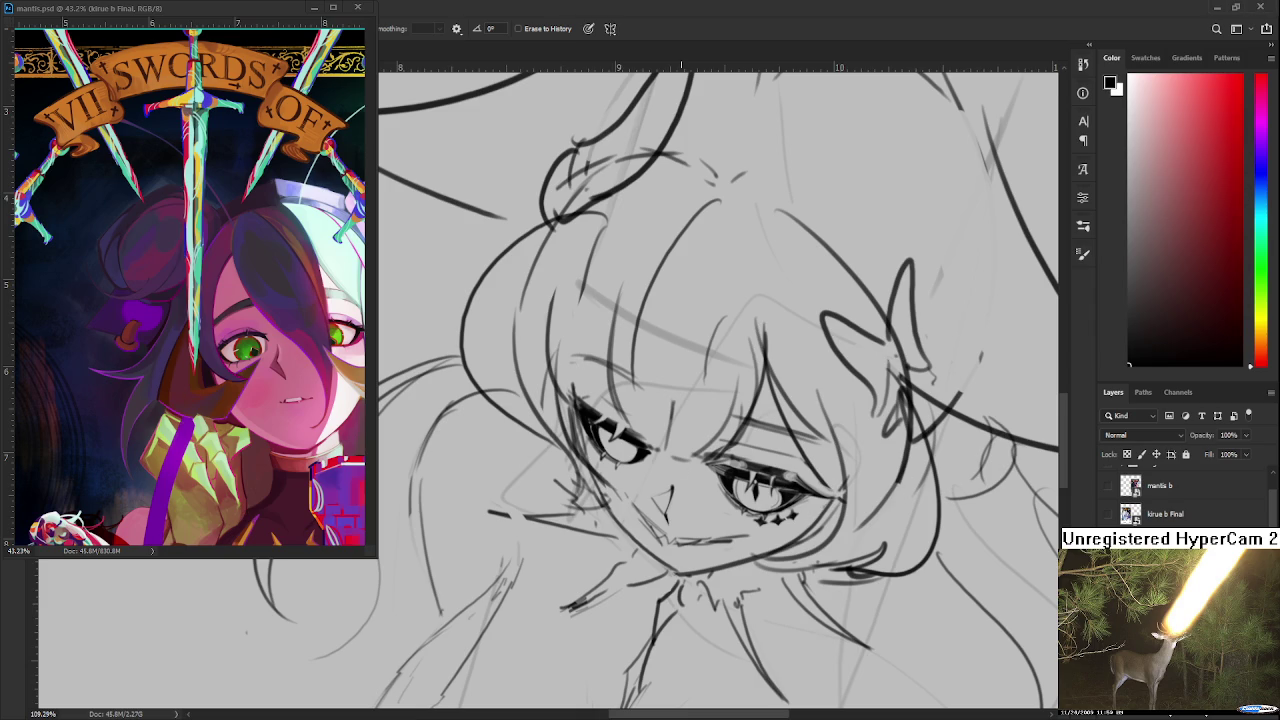
# Redraw the left eye with brush and eraser, bolding its upper lid and adding a lash tick below the inner corner
pyautogui.scroll(3, 697, 462)
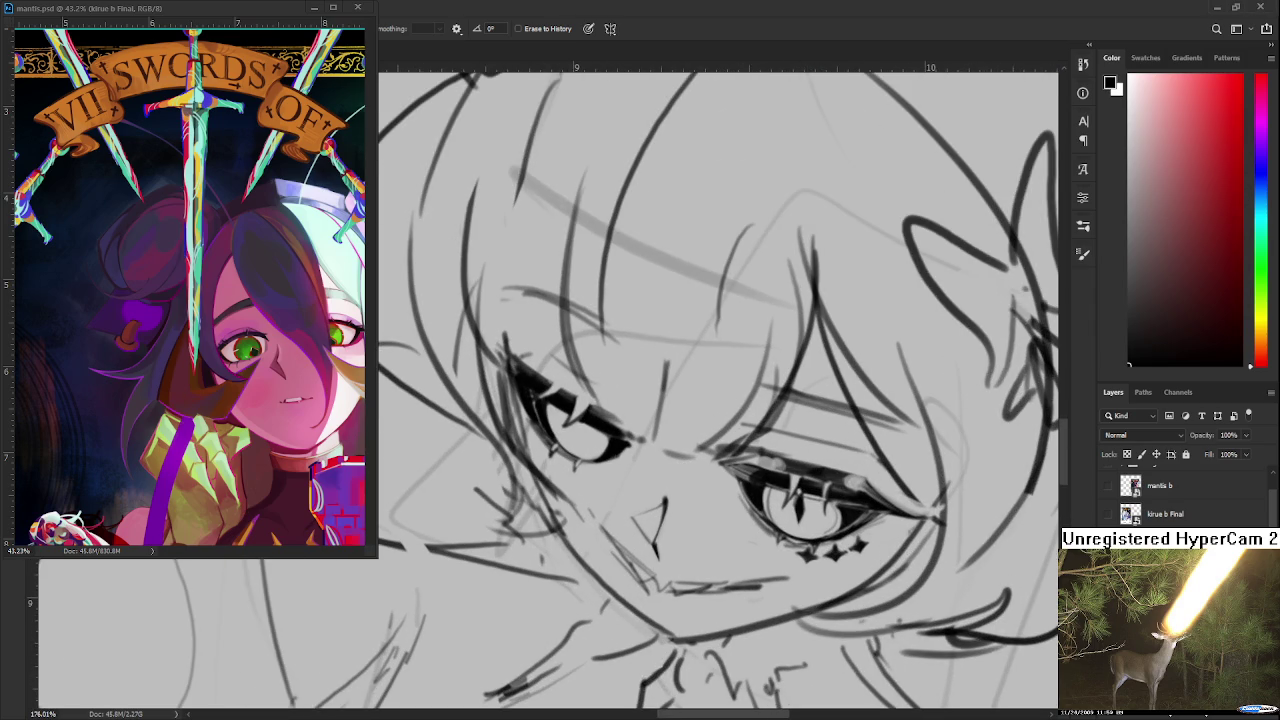
pyautogui.moveTo(636, 497); pyautogui.dragTo(673, 494)
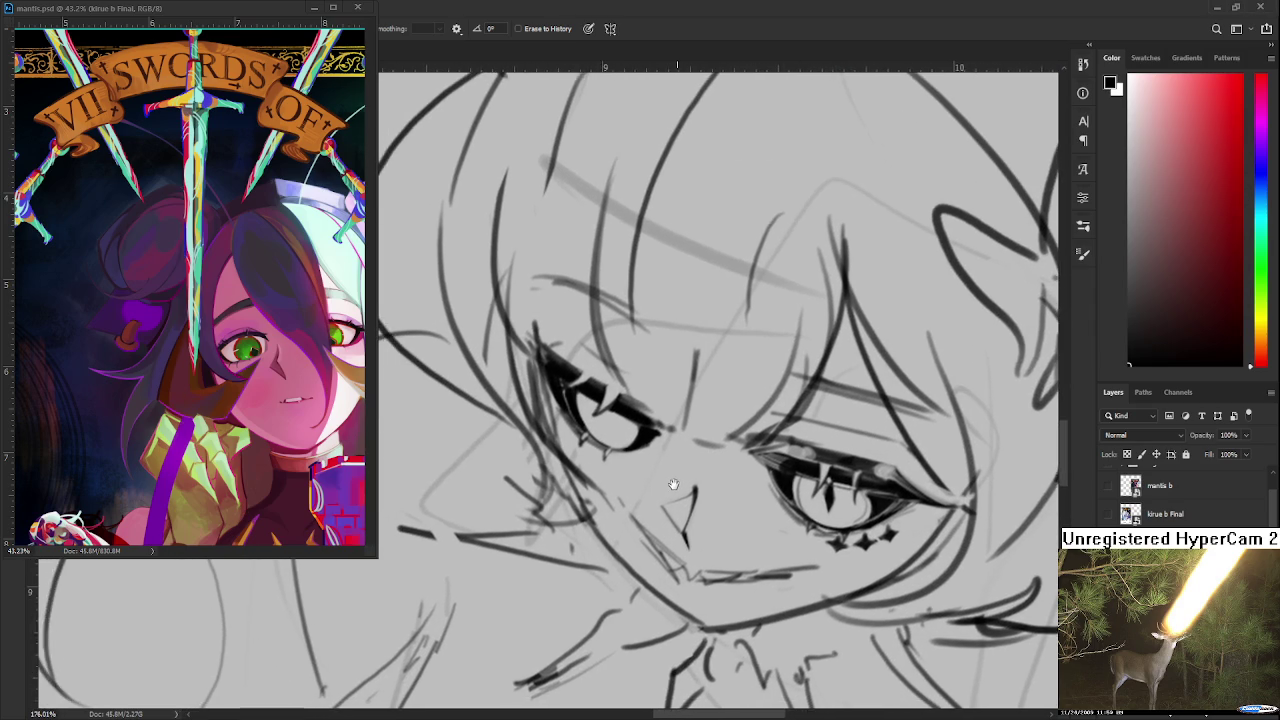
pyautogui.press('b')
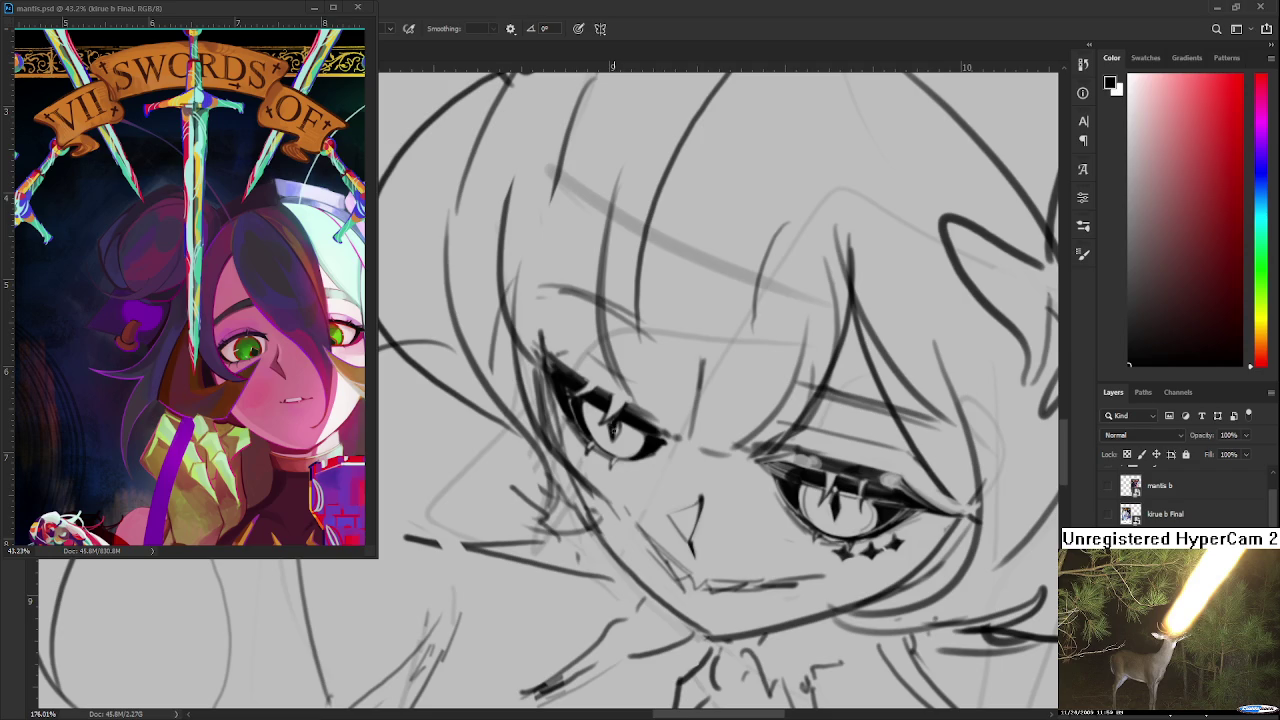
pyautogui.press('e')
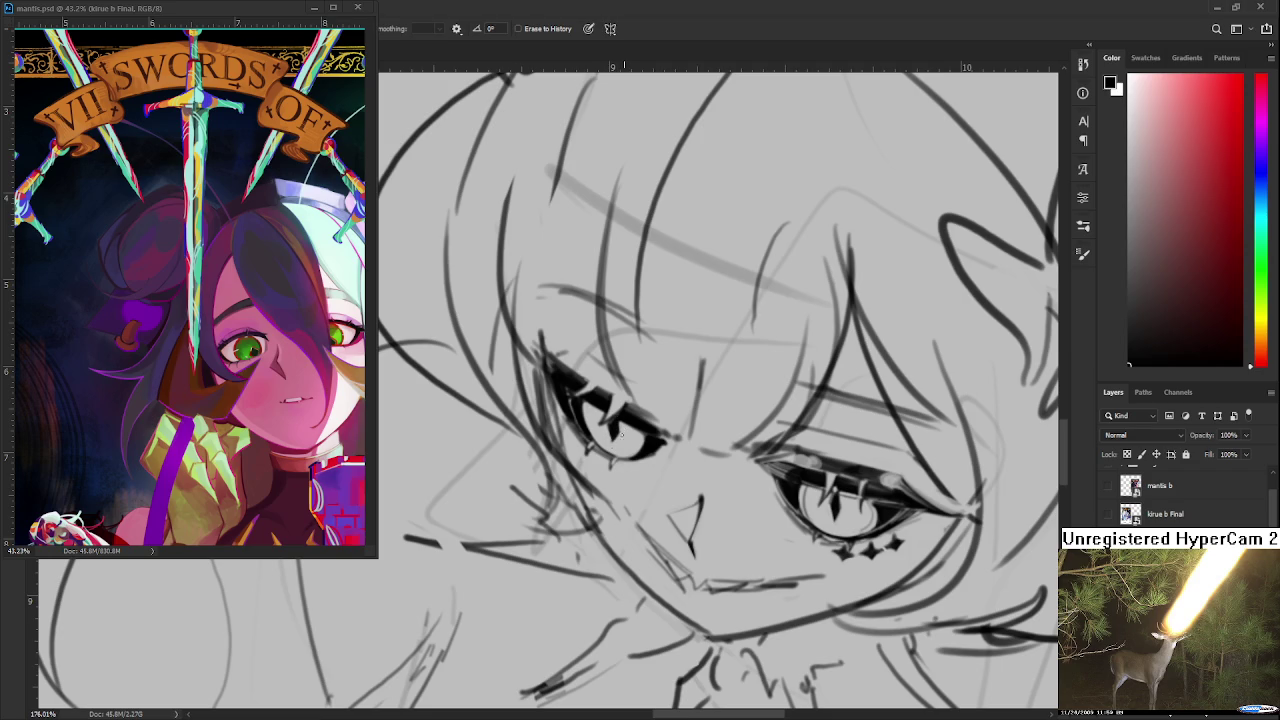
pyautogui.press('b')
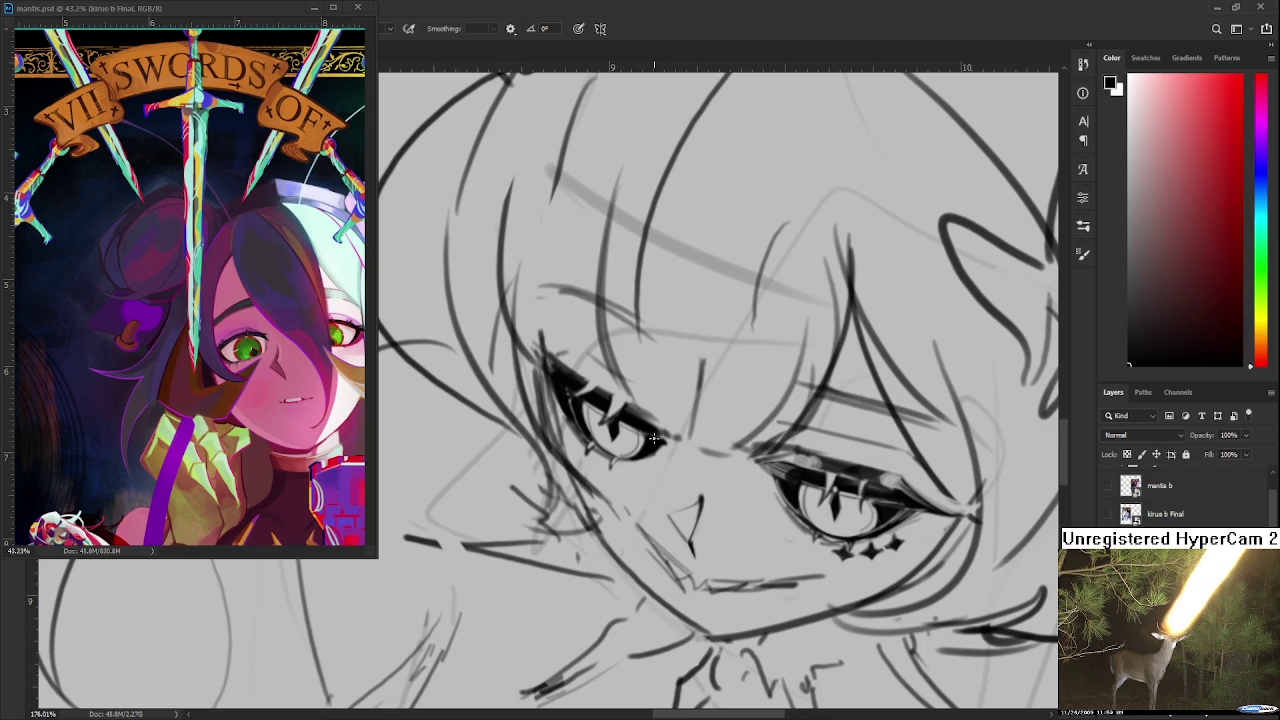
pyautogui.scroll(-2, 700, 372)
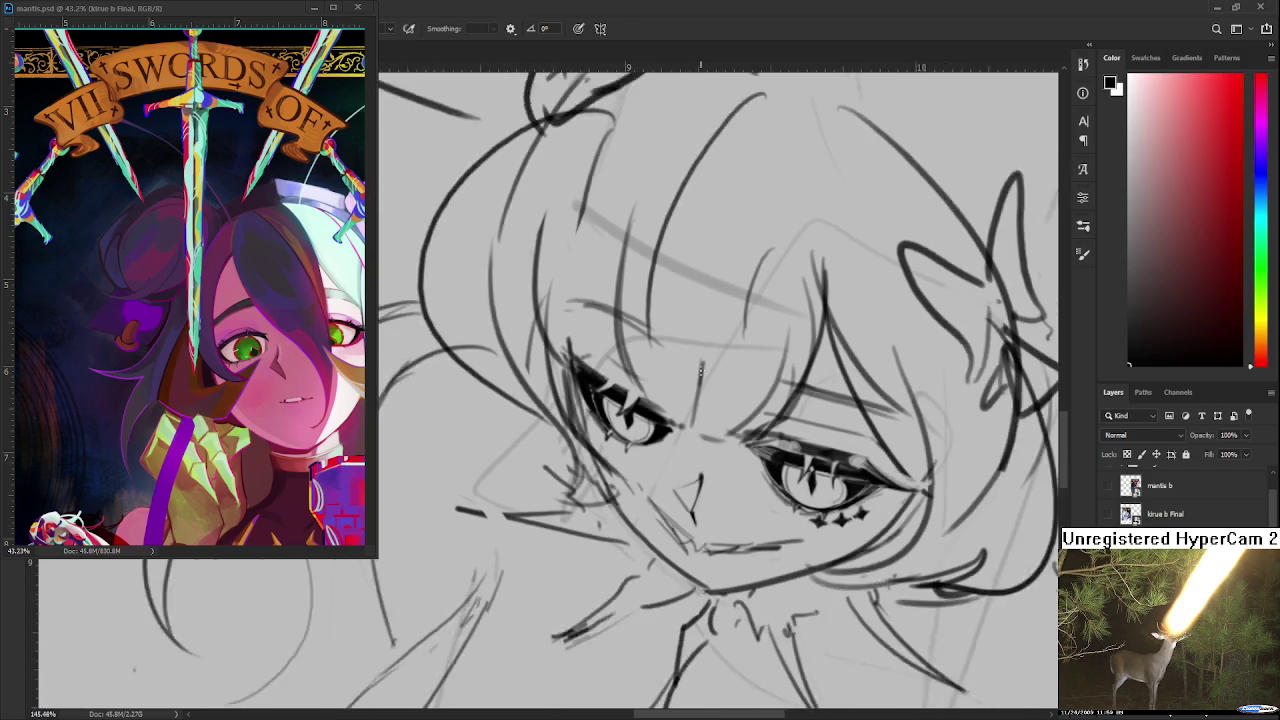
pyautogui.scroll(2, 698, 362)
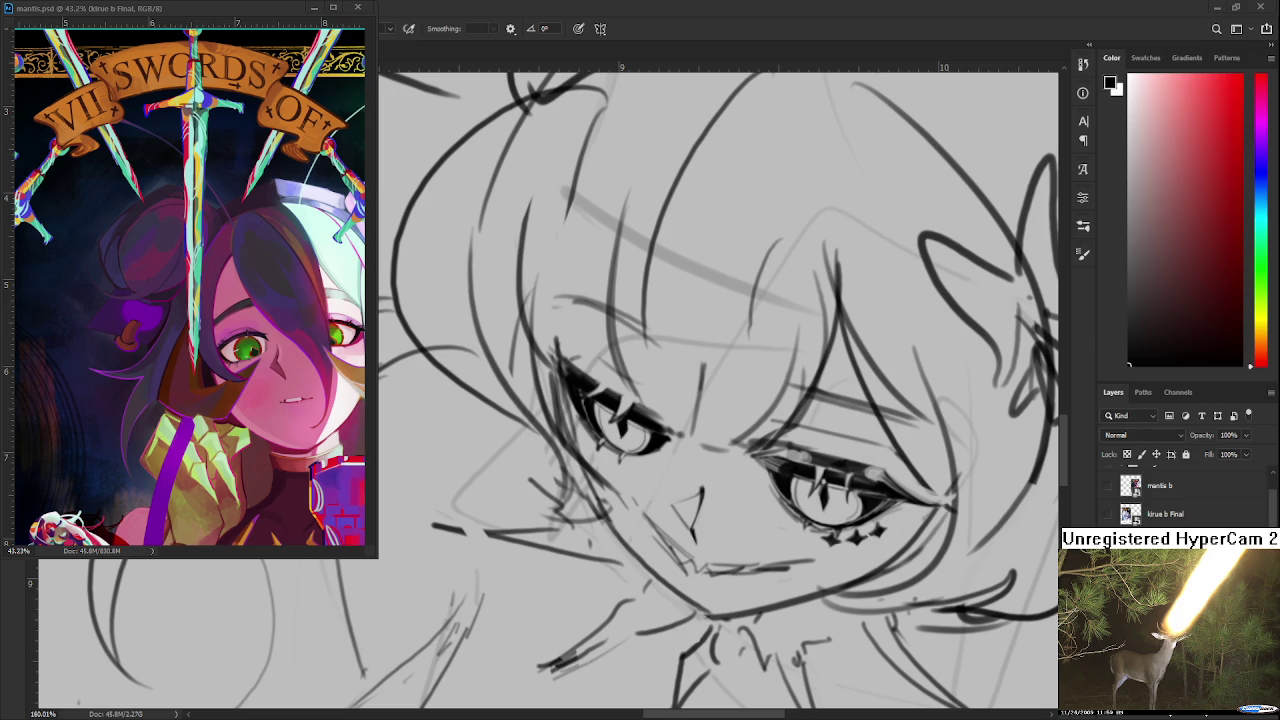
# Frame the girl's head and add small dark lash strokes at the left eye
pyautogui.scroll(-3, 746, 526)
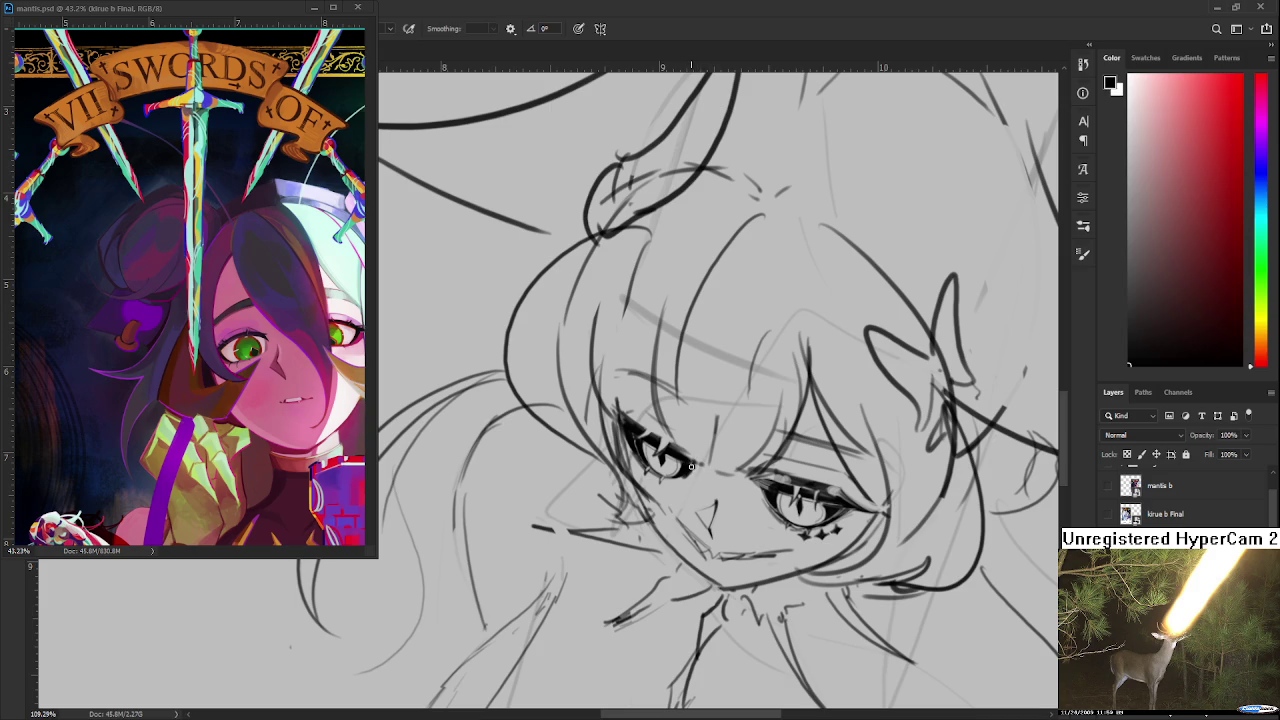
pyautogui.moveTo(629, 422)
pyautogui.mouseDown()
pyautogui.moveTo(601, 452)
pyautogui.moveTo(618, 442)
pyautogui.mouseUp()
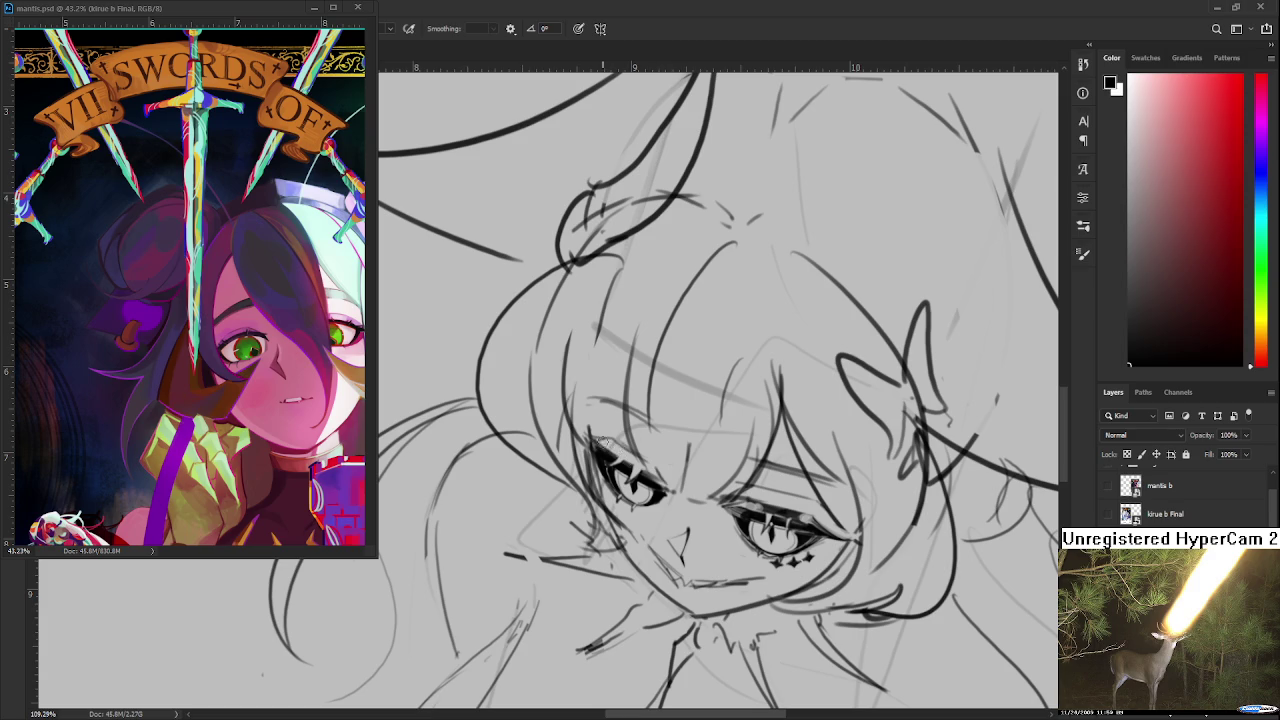
pyautogui.press('e')
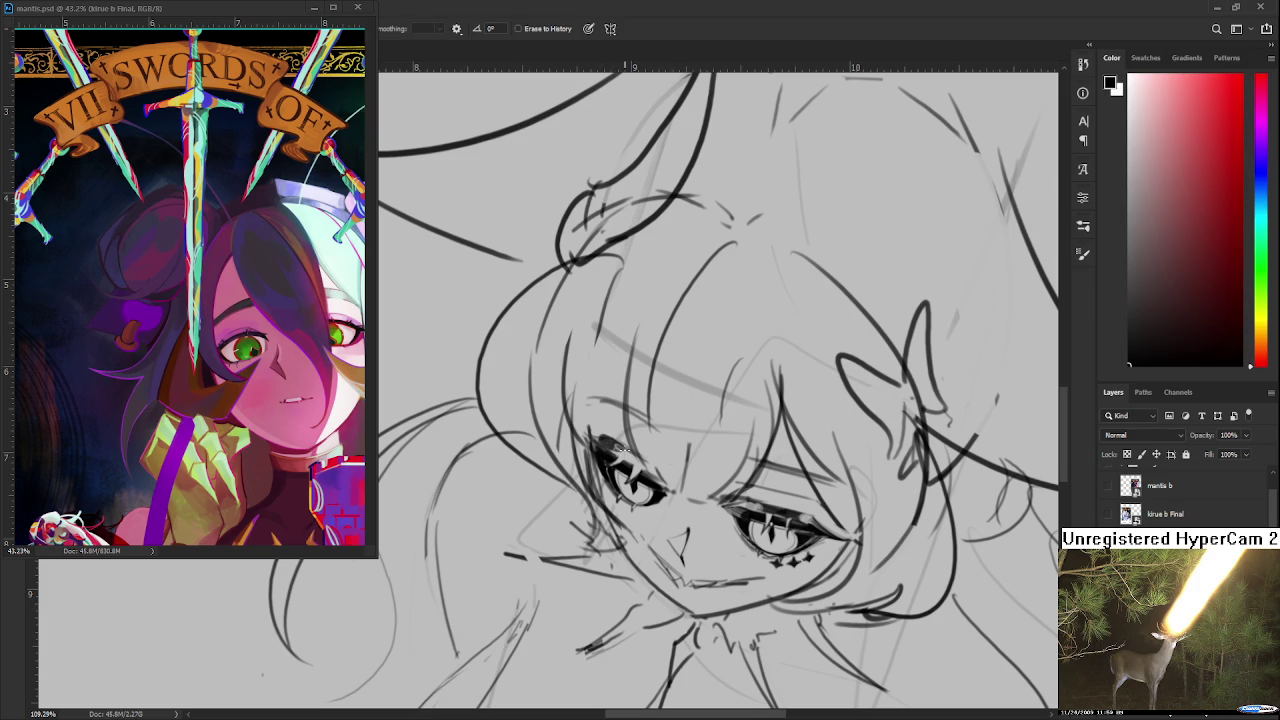
pyautogui.press('b')
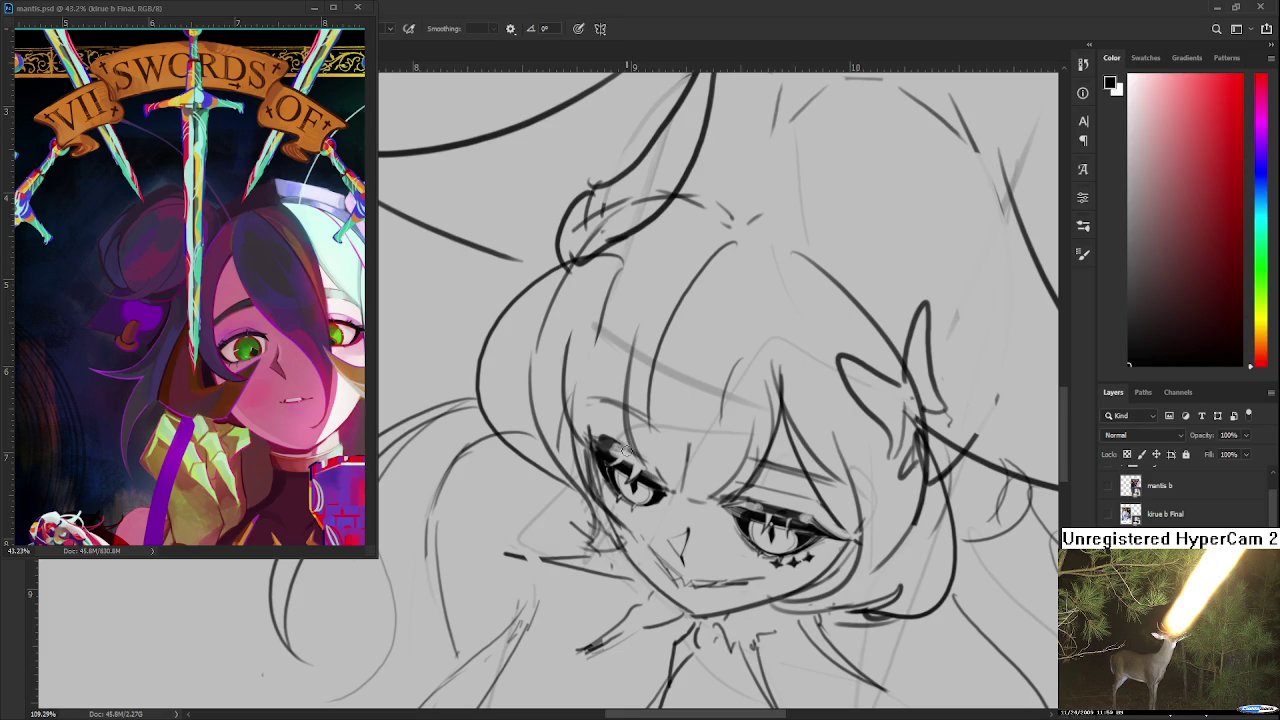
pyautogui.press('e')
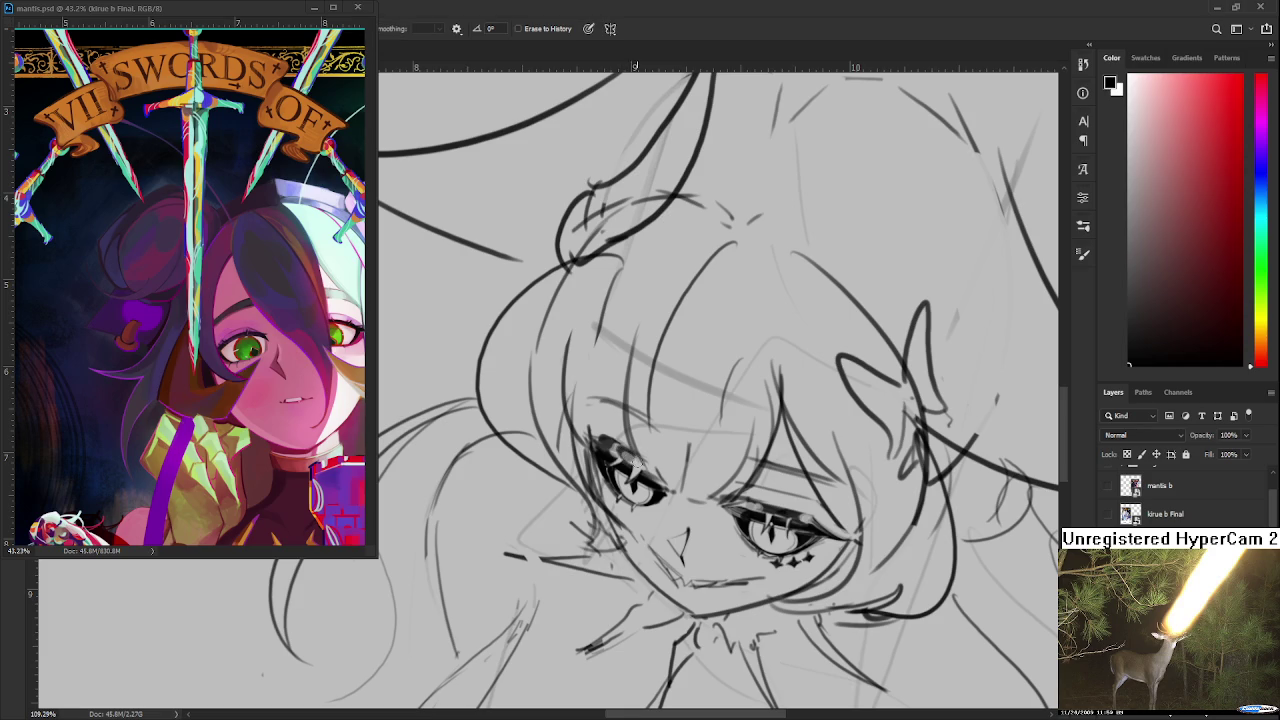
pyautogui.press('b')
pyautogui.moveTo(640, 462)
pyautogui.mouseDown()
pyautogui.moveTo(664, 478)
pyautogui.moveTo(653, 470)
pyautogui.mouseUp()
# Darken the left eye's lash lines, alternating brush and eraser touch-ups toward the nose bridge
pyautogui.press('e')
pyautogui.press('b')
pyautogui.moveTo(652, 462)
pyautogui.mouseDown()
pyautogui.moveTo(642, 478)
pyautogui.moveTo(628, 468)
pyautogui.mouseUp()
pyautogui.press('e')
pyautogui.press('b')
pyautogui.press('e')
pyautogui.scroll(-2, 650, 455)
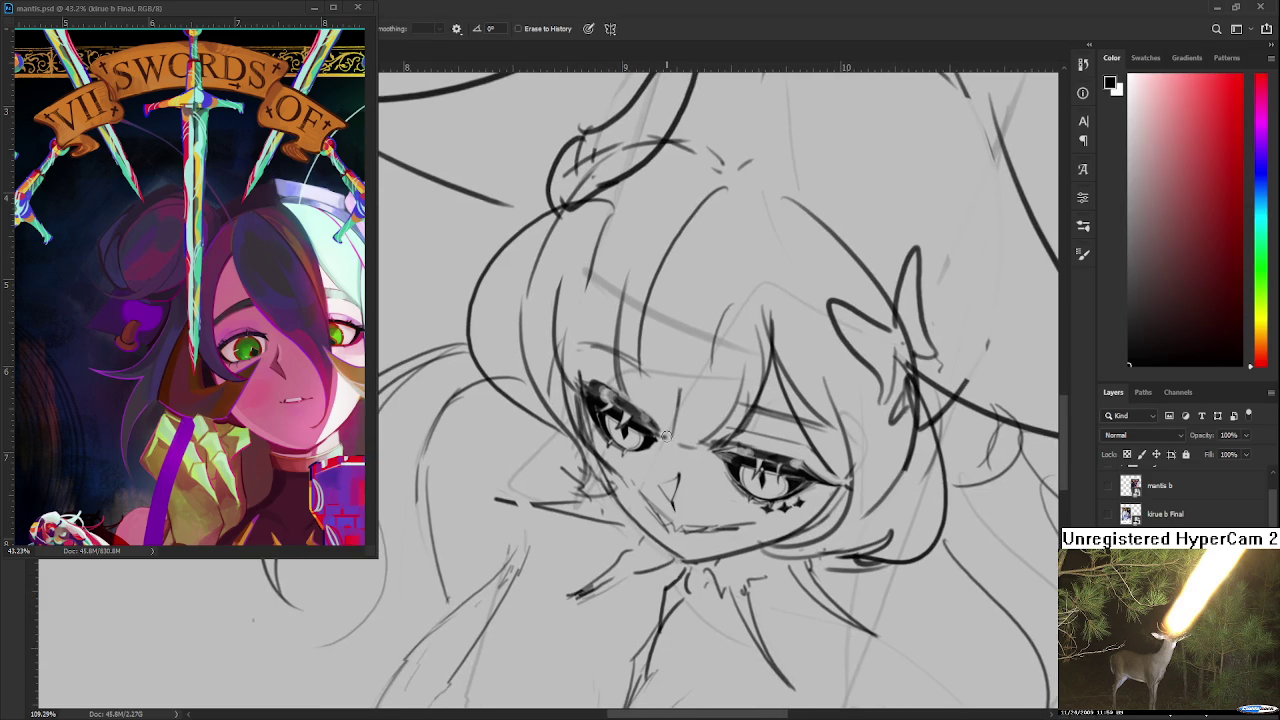
pyautogui.press('b')
pyautogui.moveTo(654, 424); pyautogui.dragTo(650, 430)
pyautogui.press('e')
# Bring the face back into view and thicken the left eye's outer upper lid
pyautogui.scroll(-3, 678, 310)
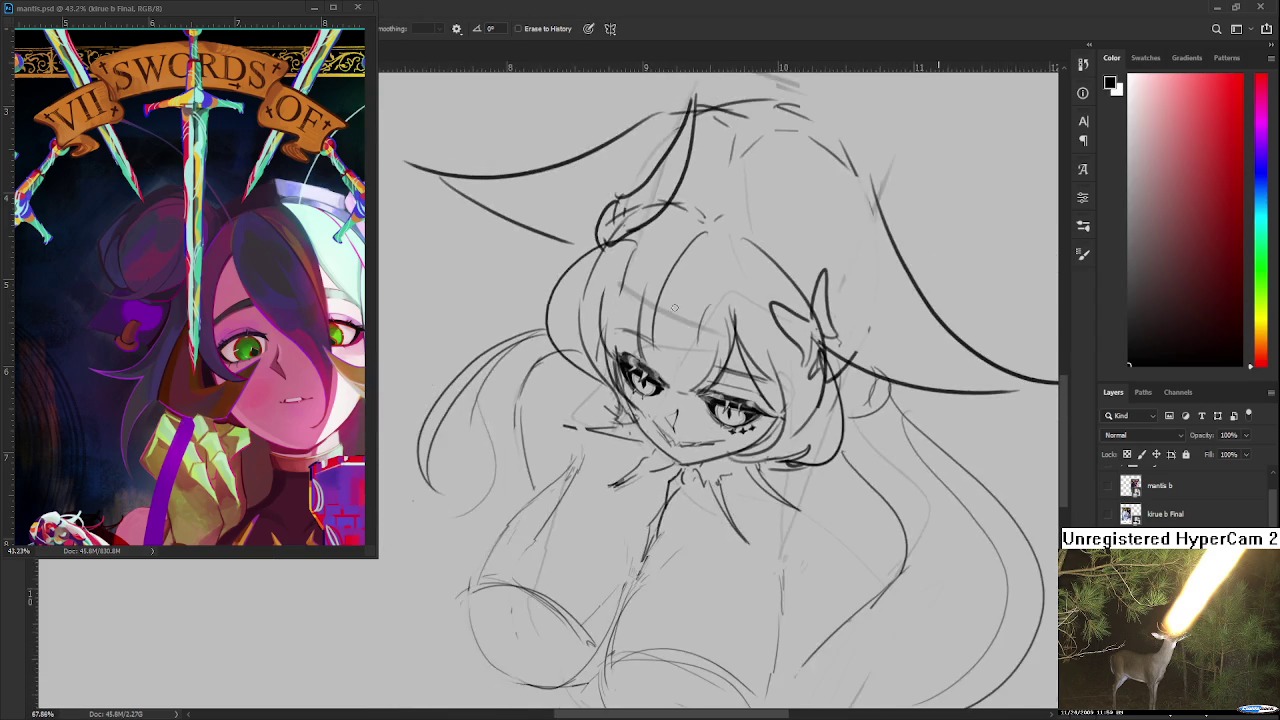
pyautogui.scroll(-2, 674, 308)
pyautogui.scroll(2, 678, 292)
pyautogui.scroll(3, 672, 305)
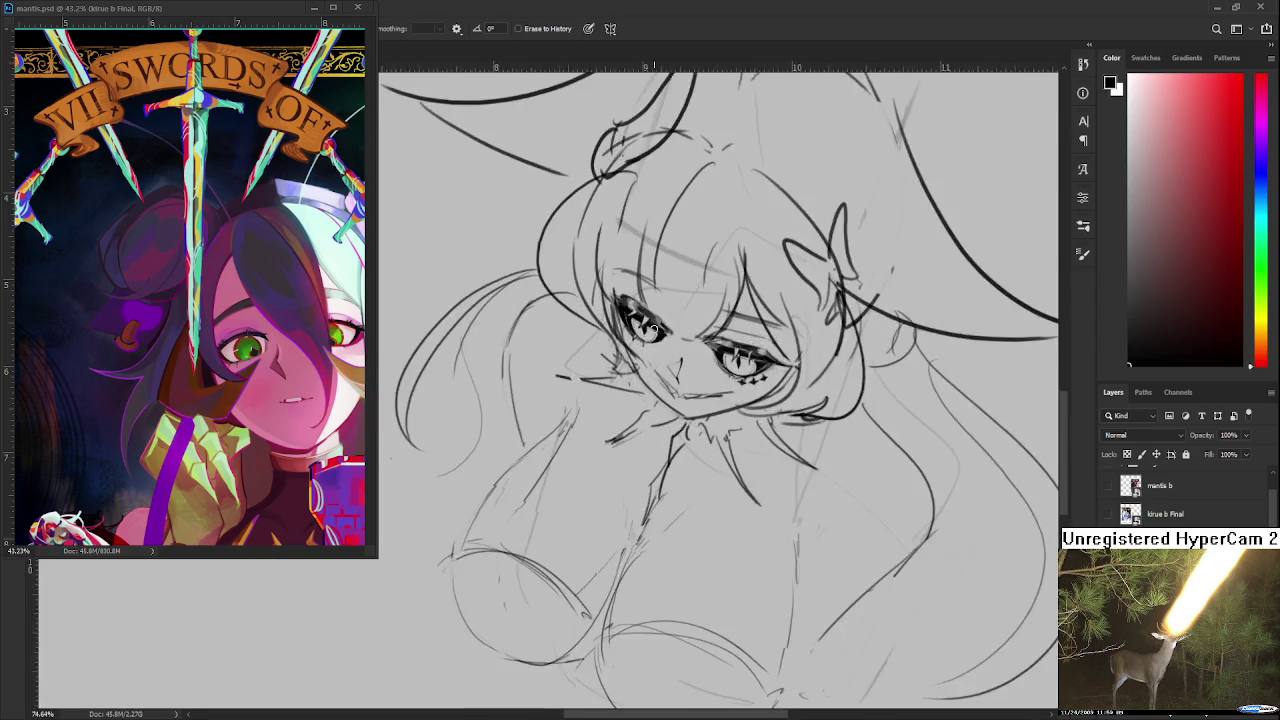
pyautogui.scroll(3, 665, 320)
pyautogui.moveTo(662, 329); pyautogui.dragTo(645, 389)
pyautogui.press('b')
pyautogui.moveTo(616, 392); pyautogui.dragTo(662, 420)
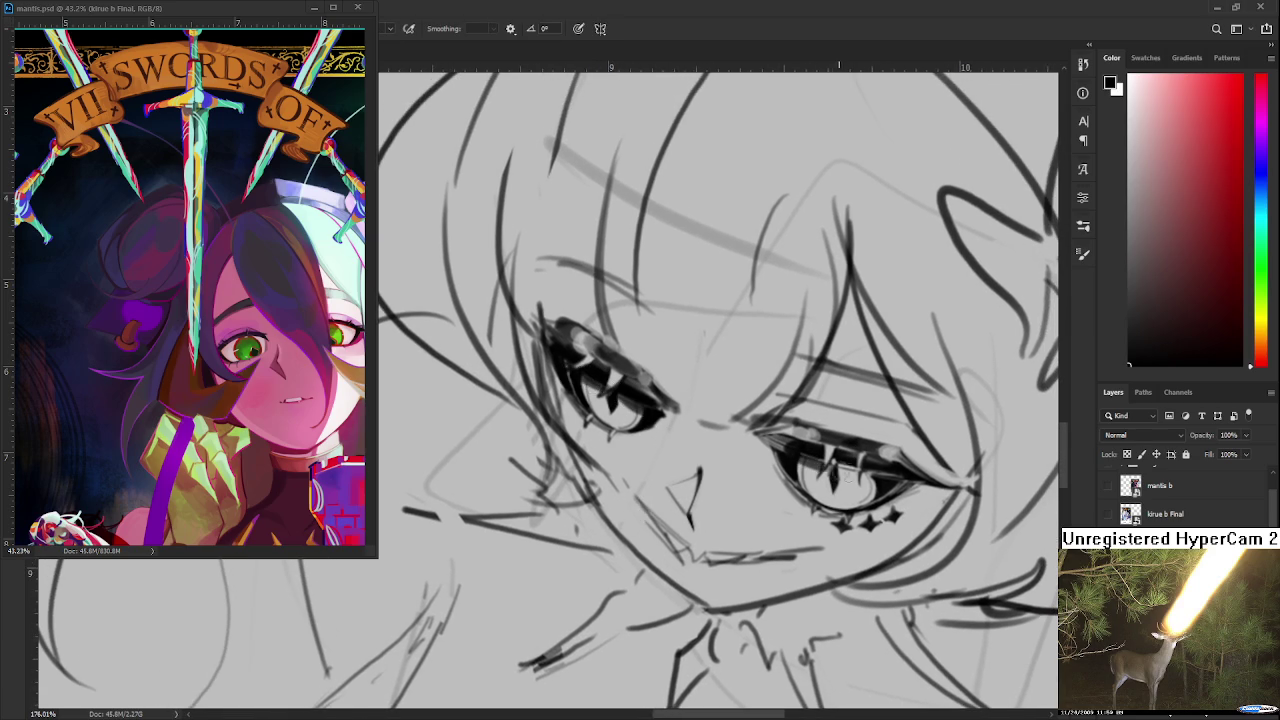
# Darken the right eye's upper iris, undo the last stroke, and view the whole figure
pyautogui.moveTo(830, 464); pyautogui.dragTo(878, 480)
pyautogui.hotkey('ctrl', 'z')
pyautogui.scroll(-2, 916, 494)
pyautogui.scroll(-1, 890, 478)
pyautogui.scroll(-1, 860, 458)
pyautogui.scroll(-3, 859, 455)
pyautogui.scroll(1, 800, 445)
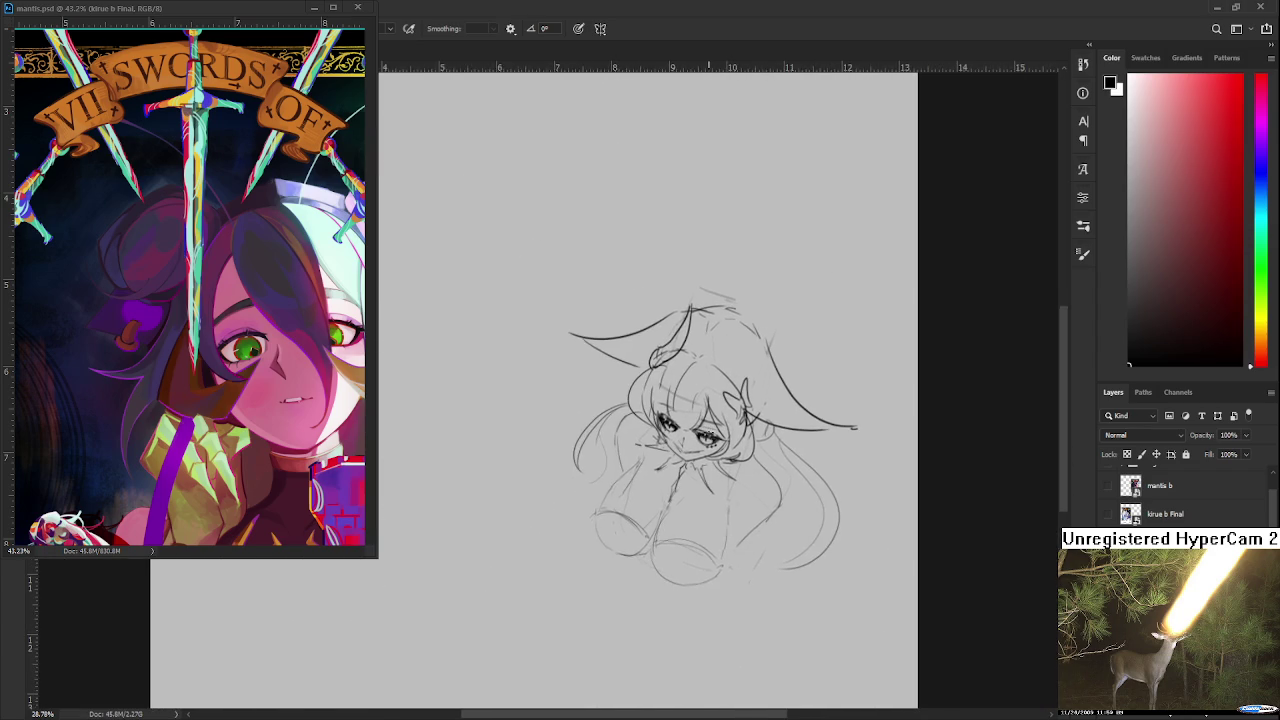
pyautogui.scroll(1, 750, 440)
pyautogui.scroll(1, 717, 437)
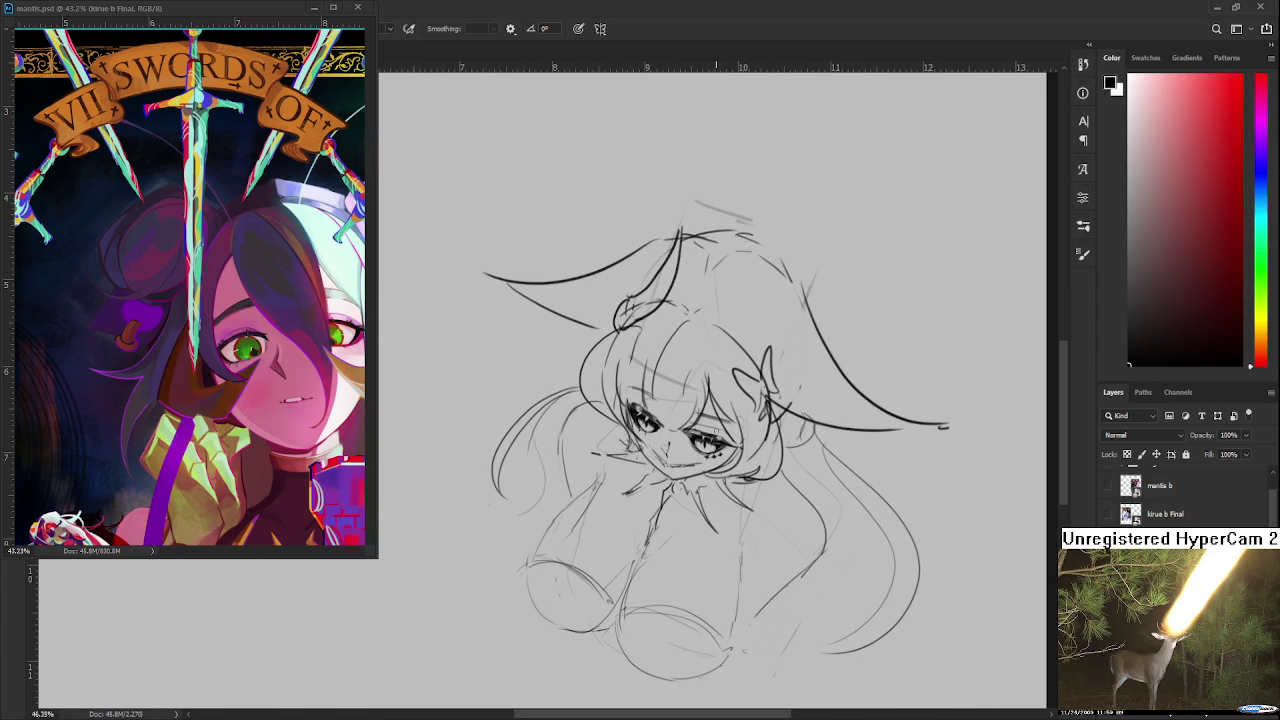